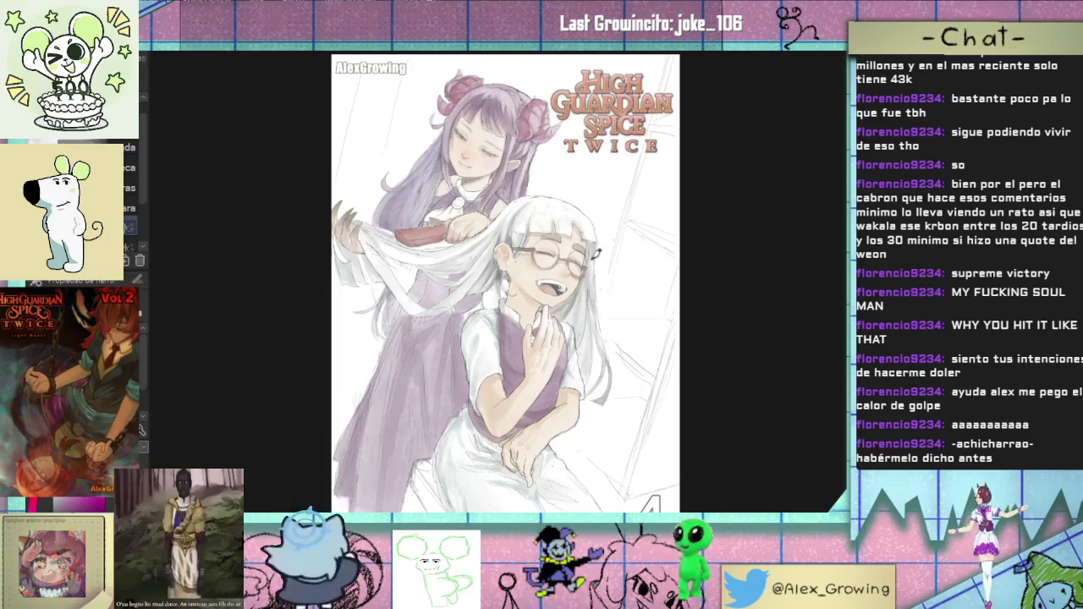
# Step: Sketch faint Mechanical Pencil lines at the tip of the red comb
pyautogui.scroll(-2, 543, 333)
pyautogui.scroll(2, 544, 333)
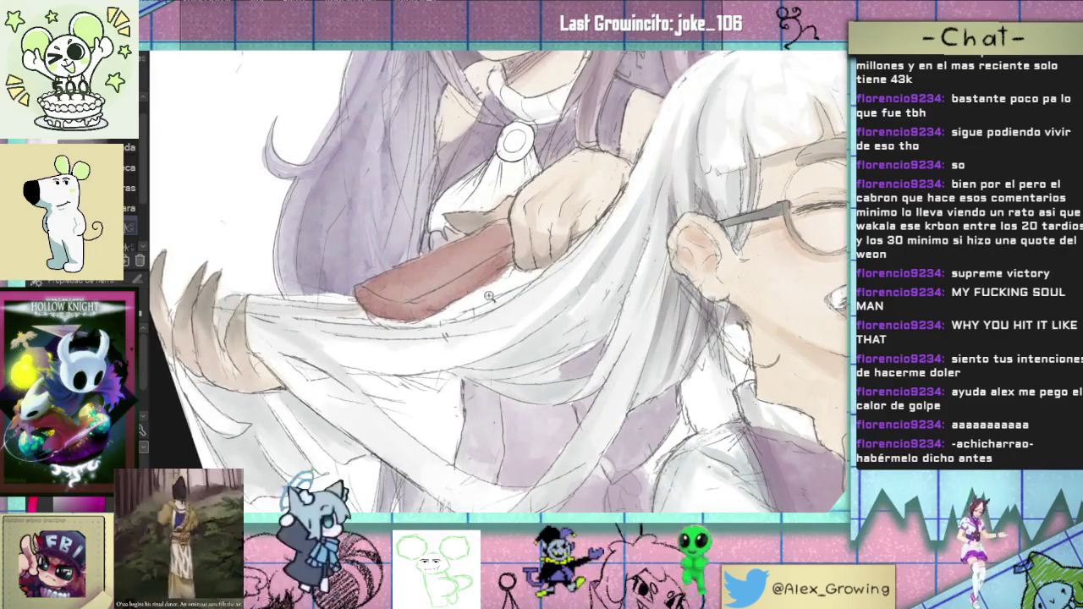
pyautogui.scroll(2, 480, 295)
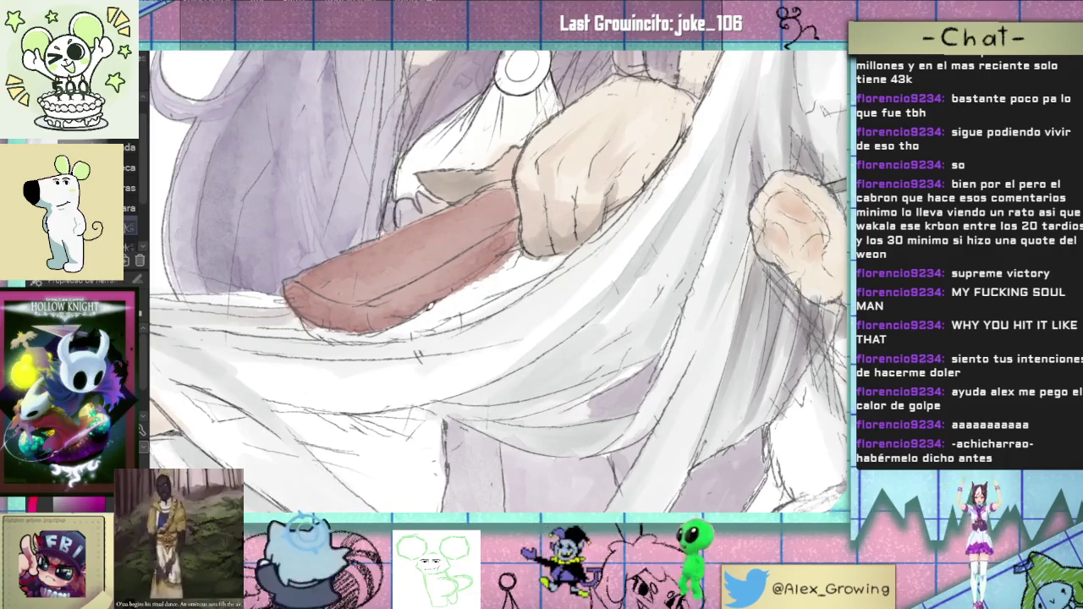
pyautogui.press('p')
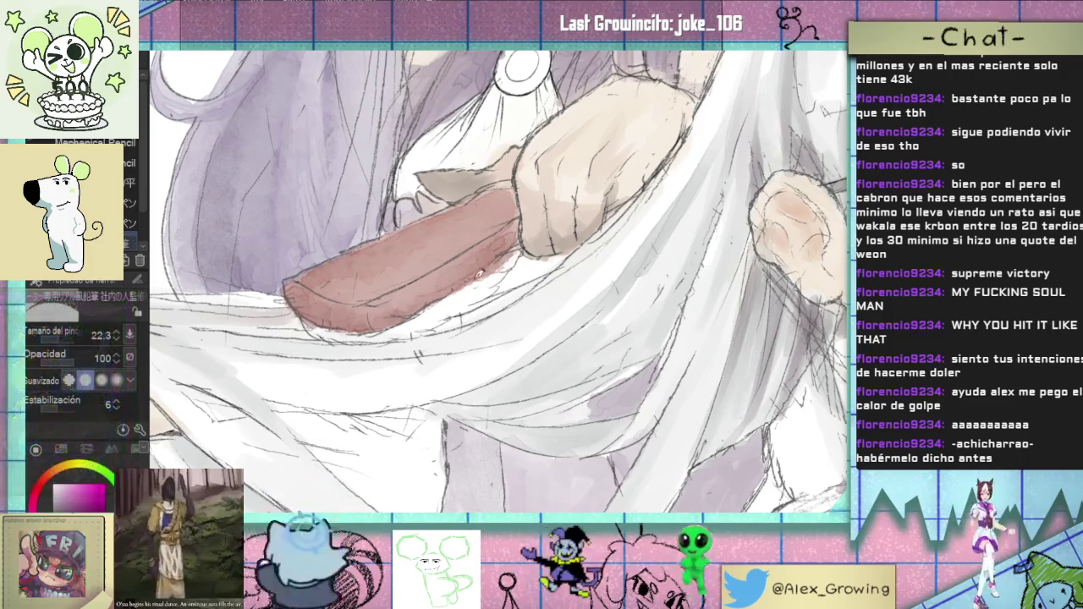
pyautogui.moveTo(503, 264); pyautogui.dragTo(509, 251)
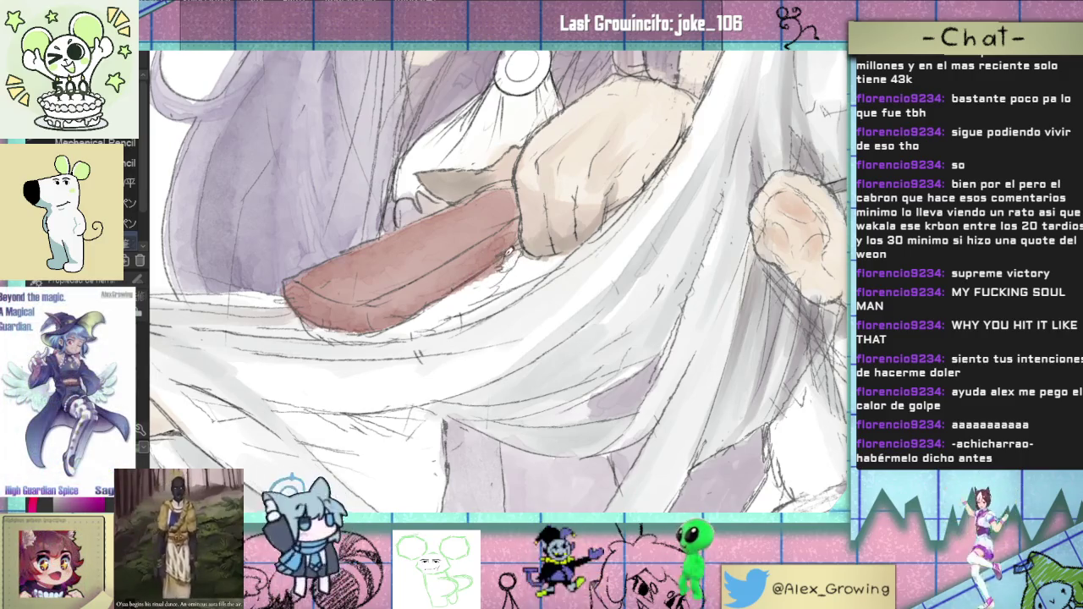
pyautogui.scroll(-3, 499, 279)
pyautogui.scroll(3, 499, 279)
pyautogui.scroll(-3, 500, 279)
pyautogui.scroll(2, 499, 279)
pyautogui.scroll(2, 474, 280)
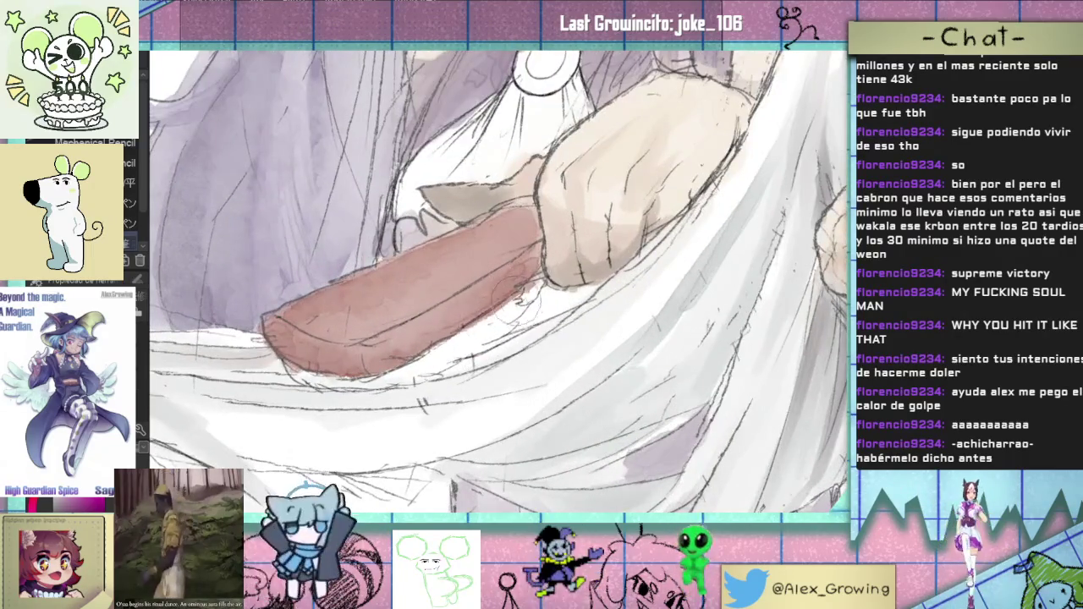
pyautogui.press('b')
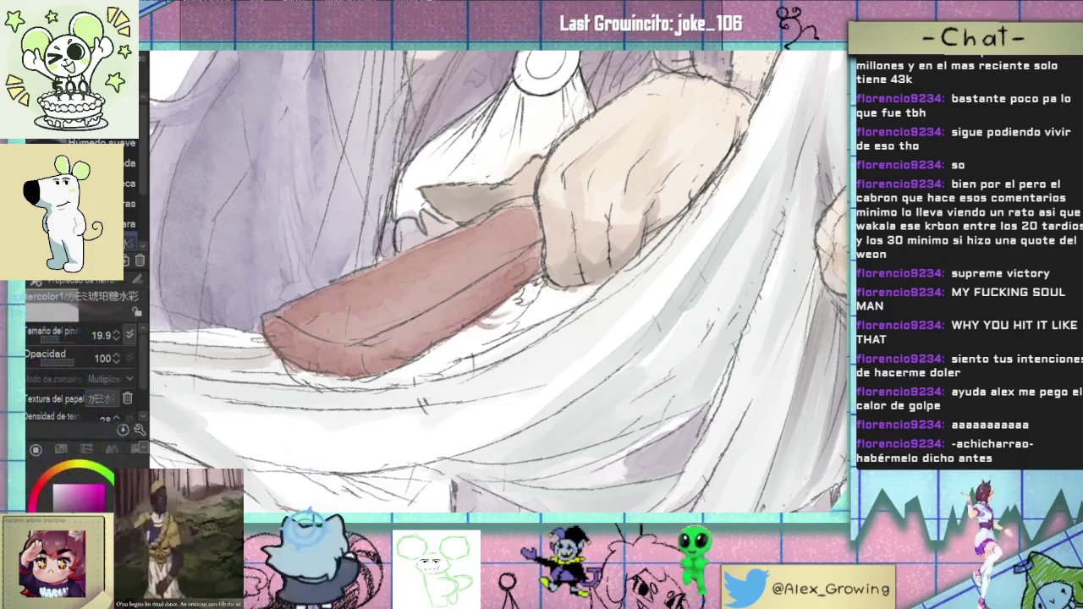
# Step: Paint small curly reddish watercolor strands blending the comb's lower edge into the white hair
pyautogui.moveTo(477, 331)
pyautogui.mouseDown()
pyautogui.moveTo(396, 375)
pyautogui.moveTo(466, 339)
pyautogui.mouseUp()
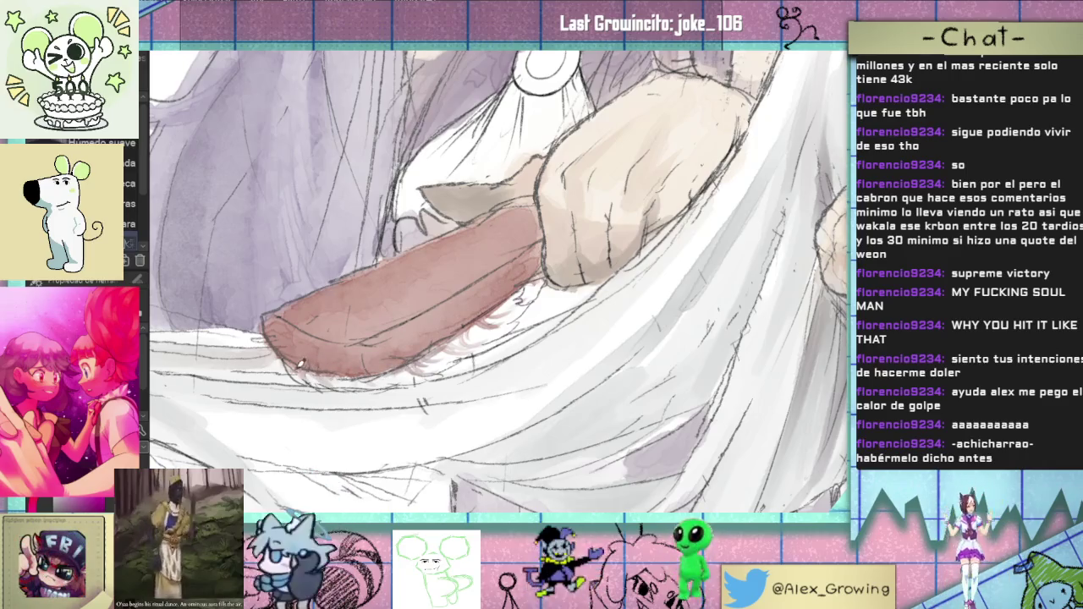
pyautogui.scroll(-3, 298, 344)
pyautogui.scroll(2, 495, 329)
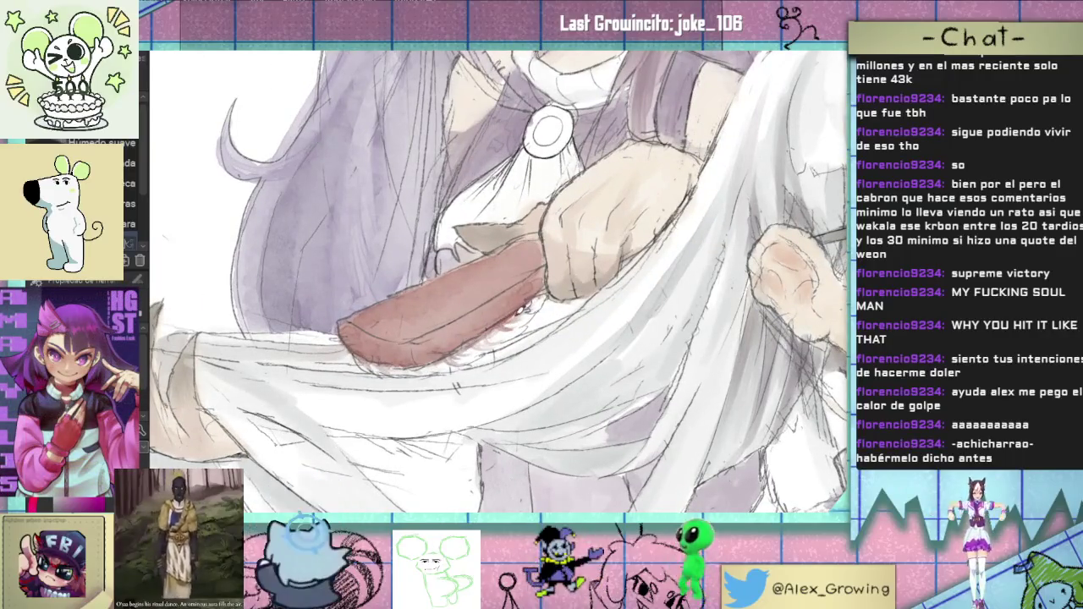
pyautogui.scroll(-2, 533, 310)
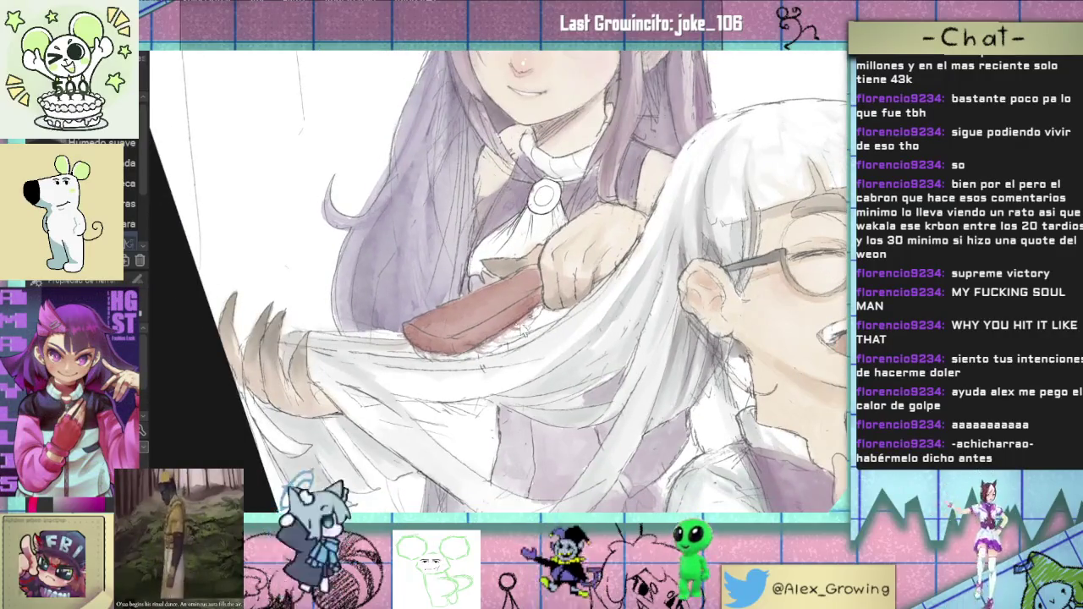
pyautogui.scroll(3, 533, 314)
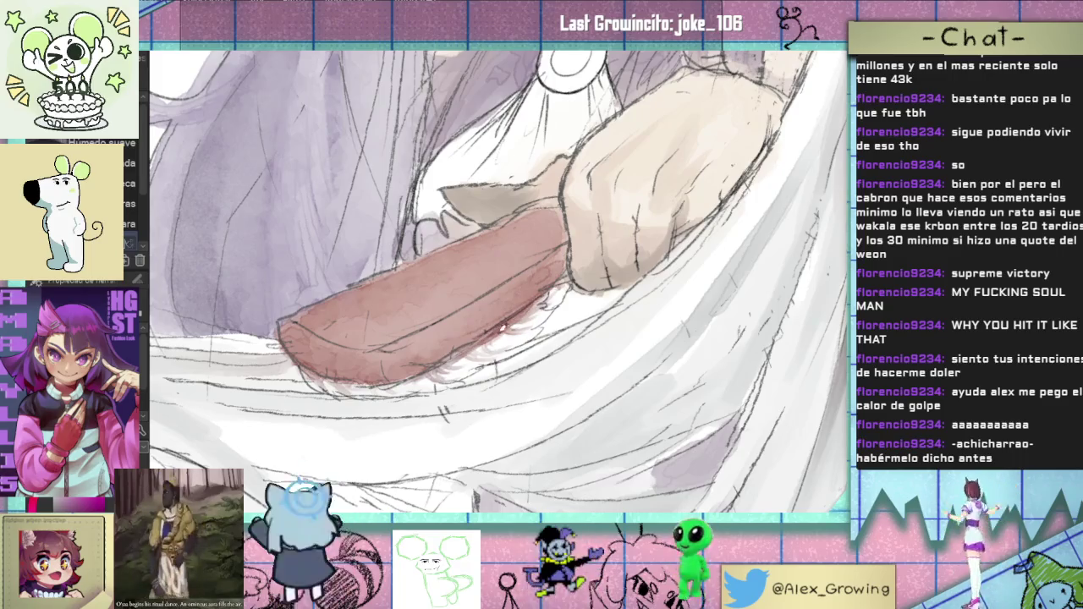
pyautogui.scroll(5, 488, 338)
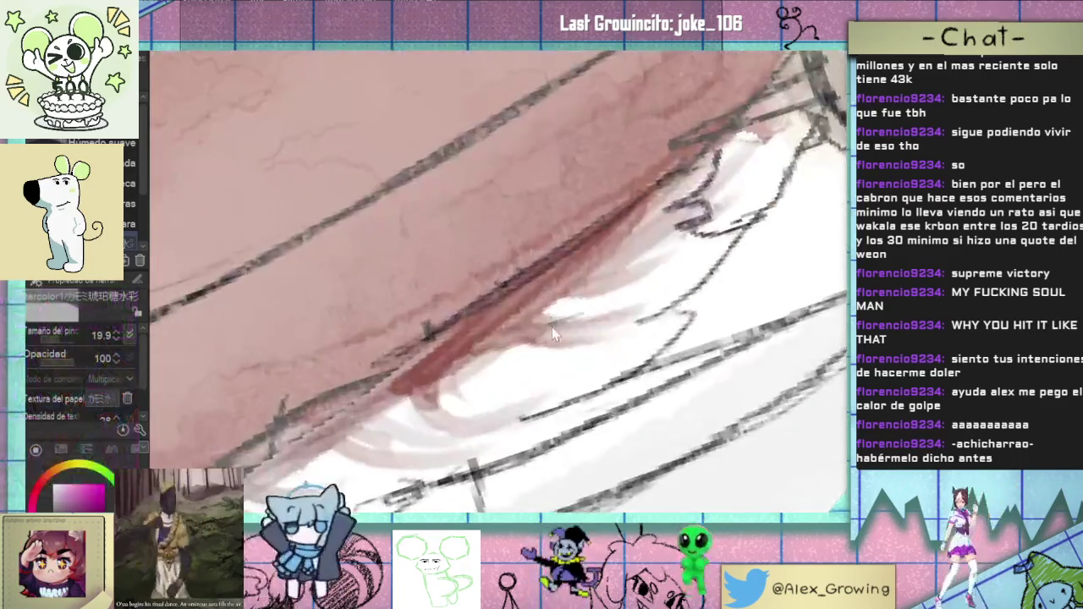
pyautogui.scroll(-5, 550, 343)
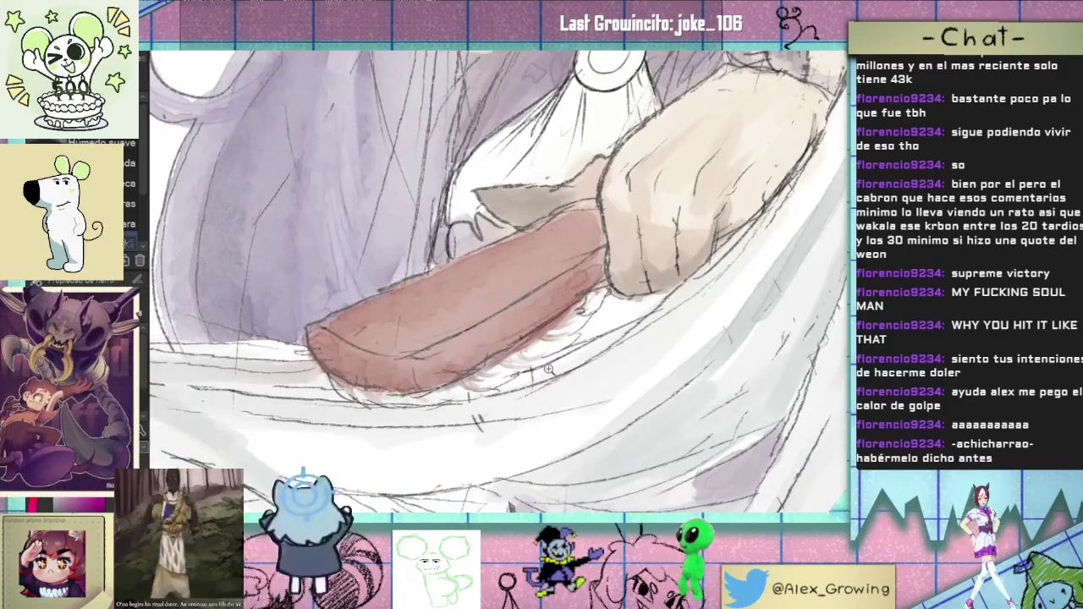
pyautogui.scroll(-2, 518, 383)
pyautogui.scroll(3, 518, 382)
pyautogui.scroll(2, 518, 364)
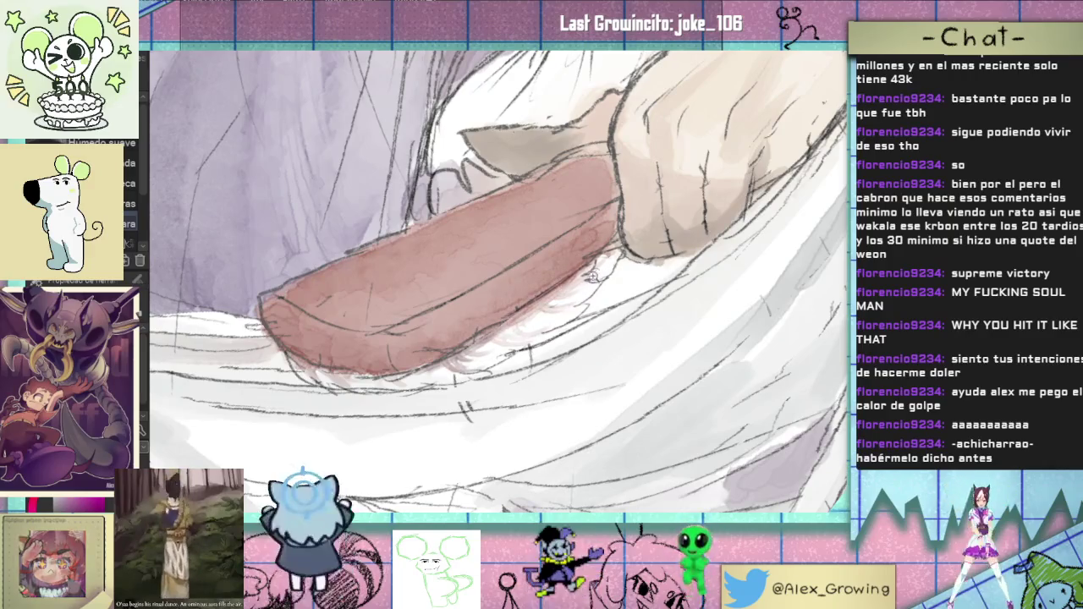
pyautogui.scroll(-3, 576, 339)
pyautogui.scroll(-3, 606, 345)
pyautogui.scroll(2, 514, 352)
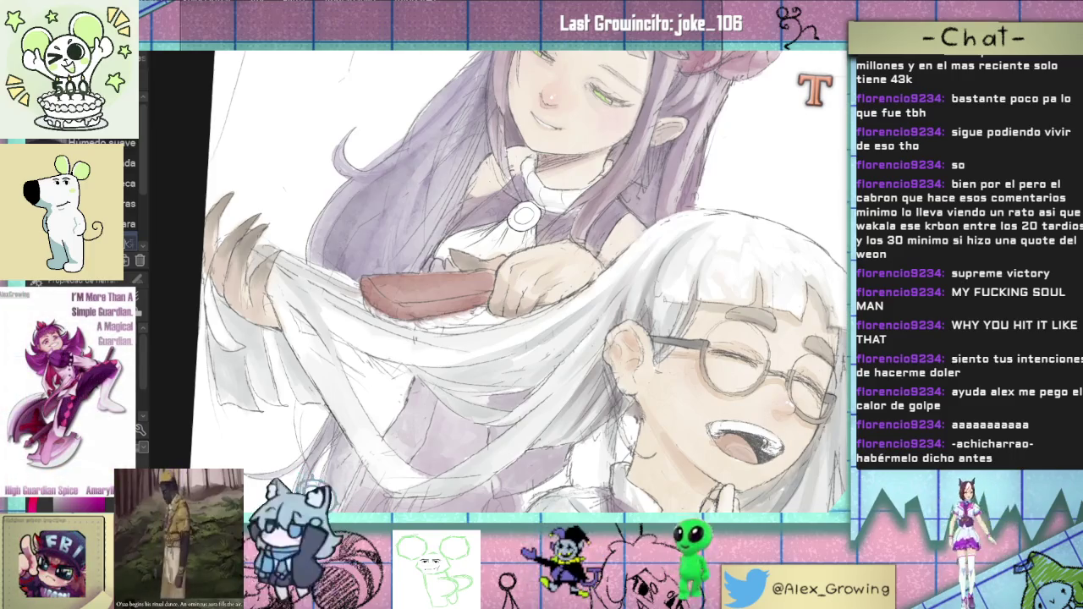
# Step: Tilt and zoom onto the collar, then paint darker purple on the neck left of the ring
pyautogui.scroll(2, 579, 332)
pyautogui.scroll(1, 567, 326)
pyautogui.scroll(2, 552, 319)
pyautogui.scroll(1, 551, 318)
pyautogui.scroll(-2, 542, 325)
pyautogui.scroll(-1, 499, 332)
pyautogui.scroll(2, 485, 336)
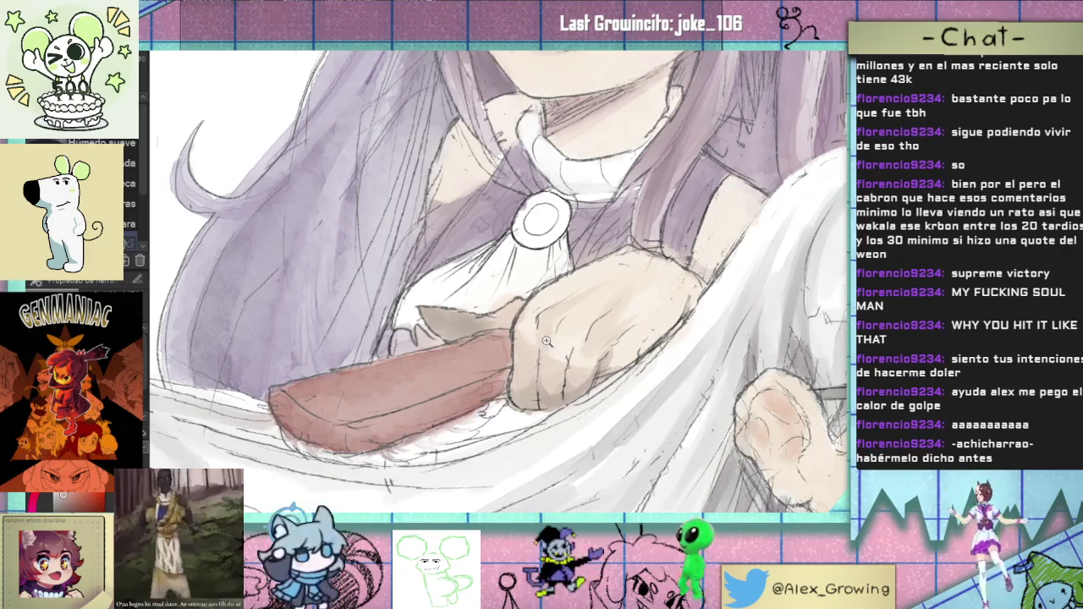
pyautogui.scroll(-3, 551, 339)
pyautogui.moveTo(546, 330); pyautogui.dragTo(535, 296)
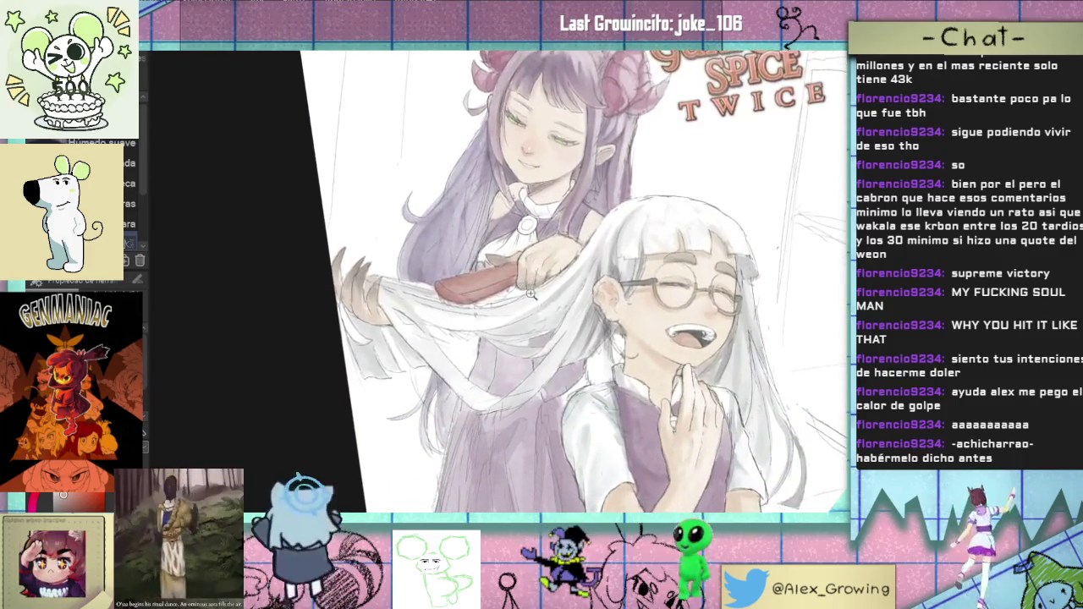
pyautogui.scroll(5, 535, 296)
pyautogui.moveTo(519, 121); pyautogui.dragTo(515, 132)
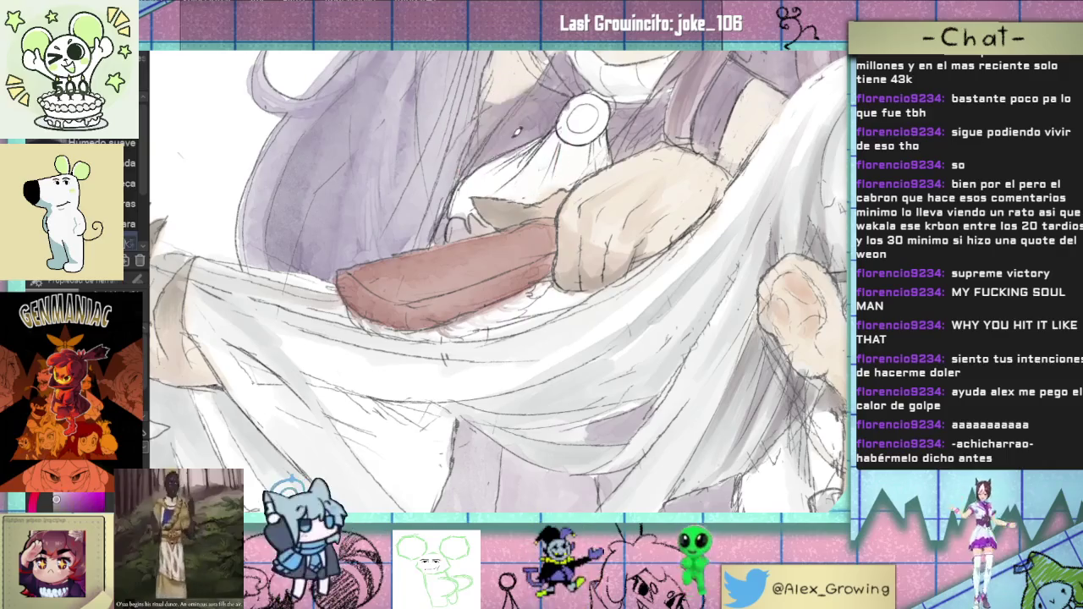
pyautogui.scroll(-1, 499, 281)
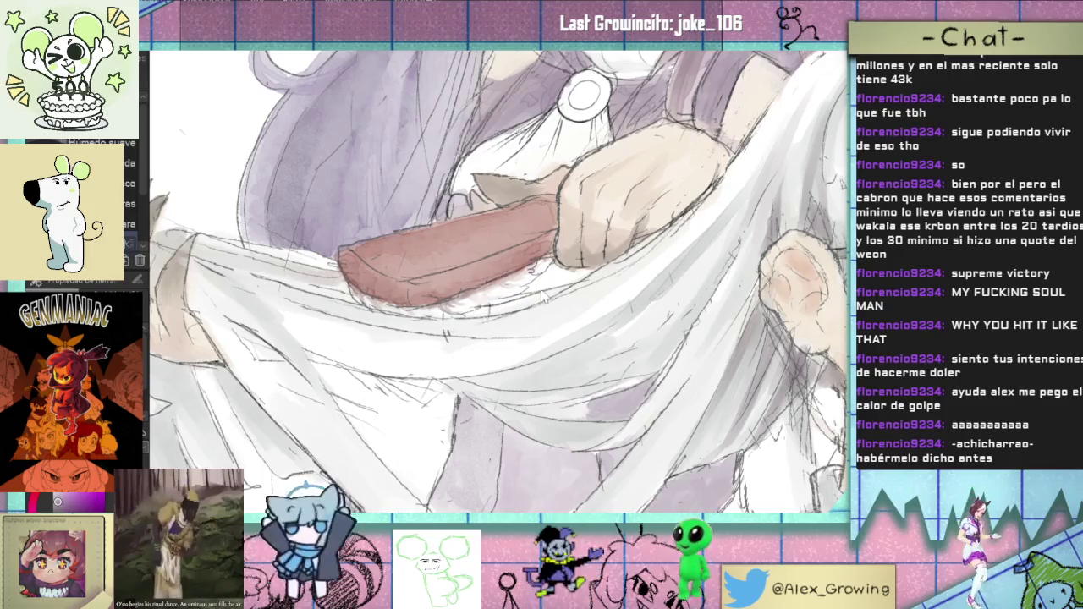
# Step: Rotate, pan and zoom the view around the comb to inspect it
pyautogui.moveTo(486, 305); pyautogui.dragTo(467, 354)
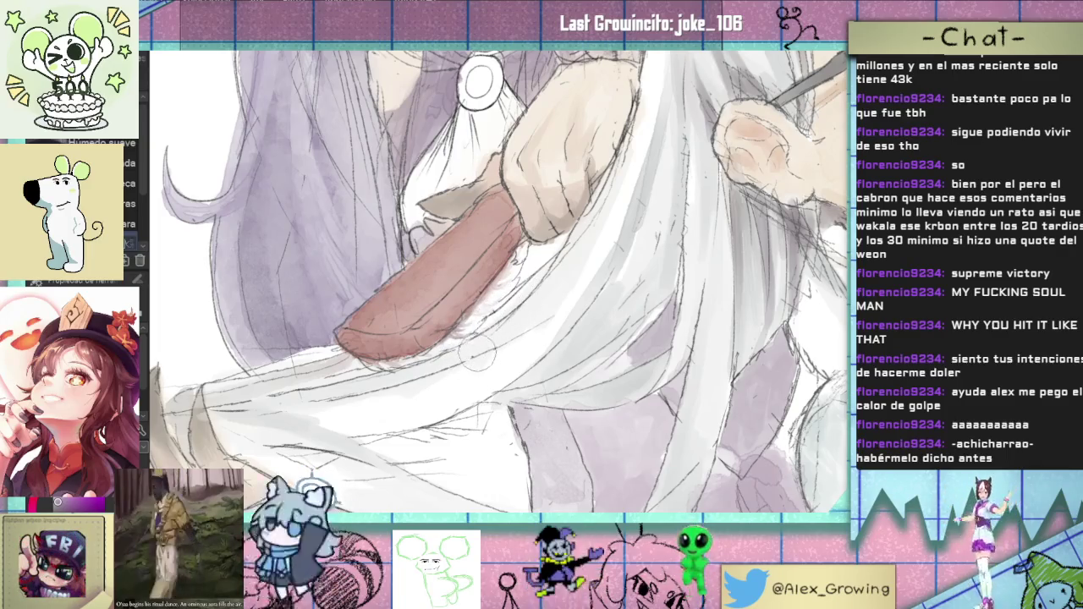
pyautogui.scroll(-3, 491, 356)
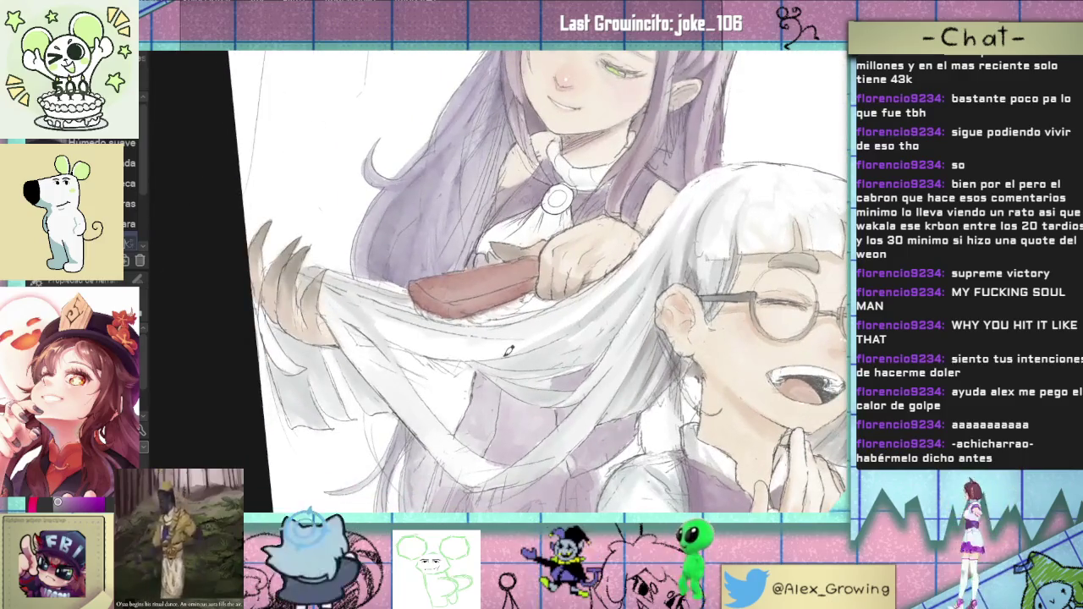
pyautogui.scroll(3, 562, 303)
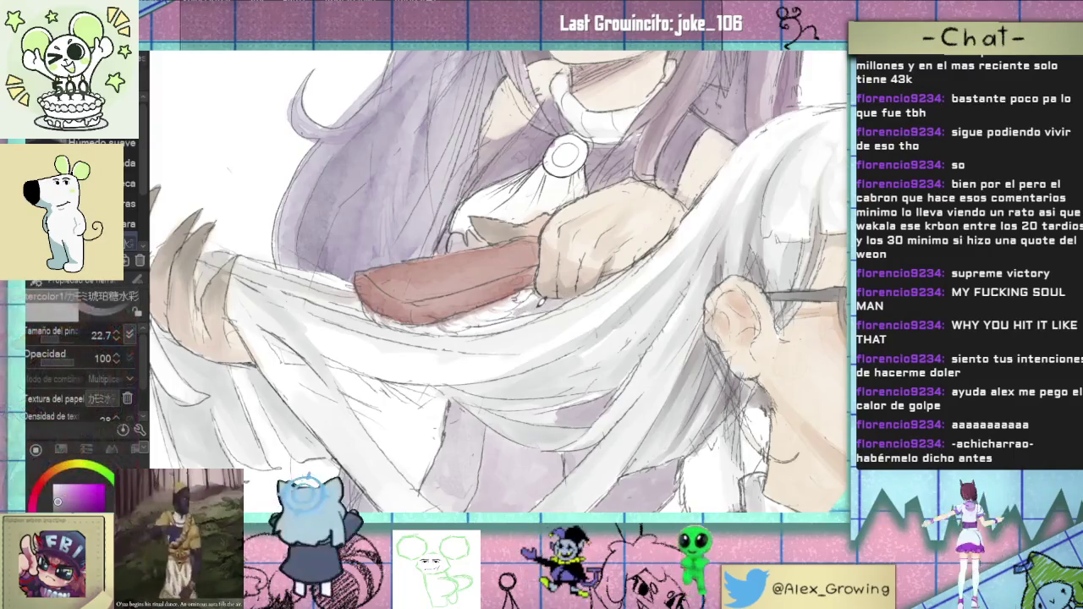
pyautogui.scroll(-5, 542, 324)
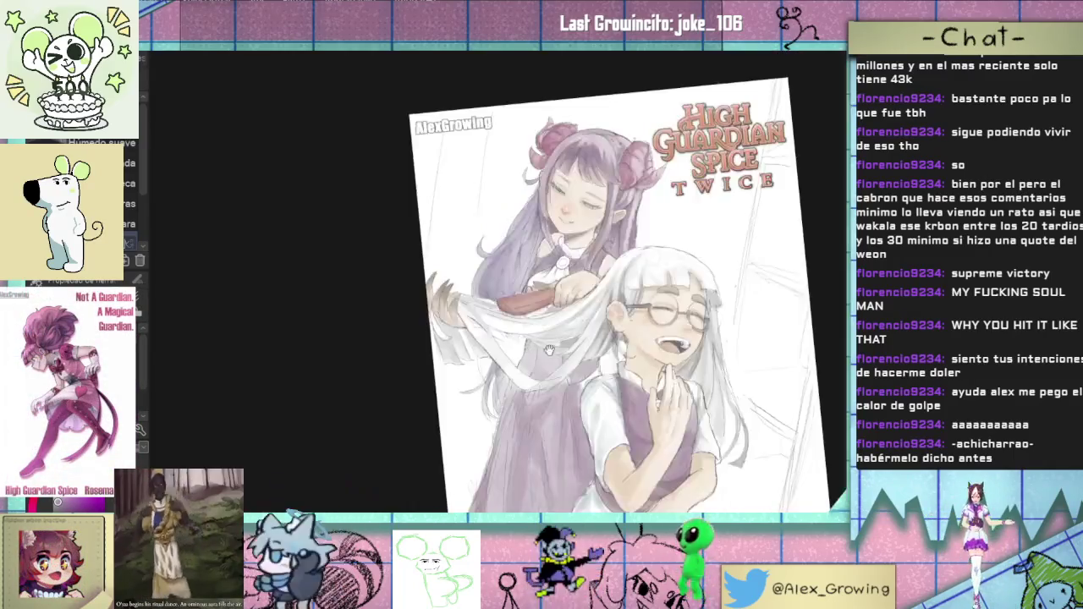
pyautogui.scroll(2, 542, 324)
pyautogui.scroll(2, 543, 324)
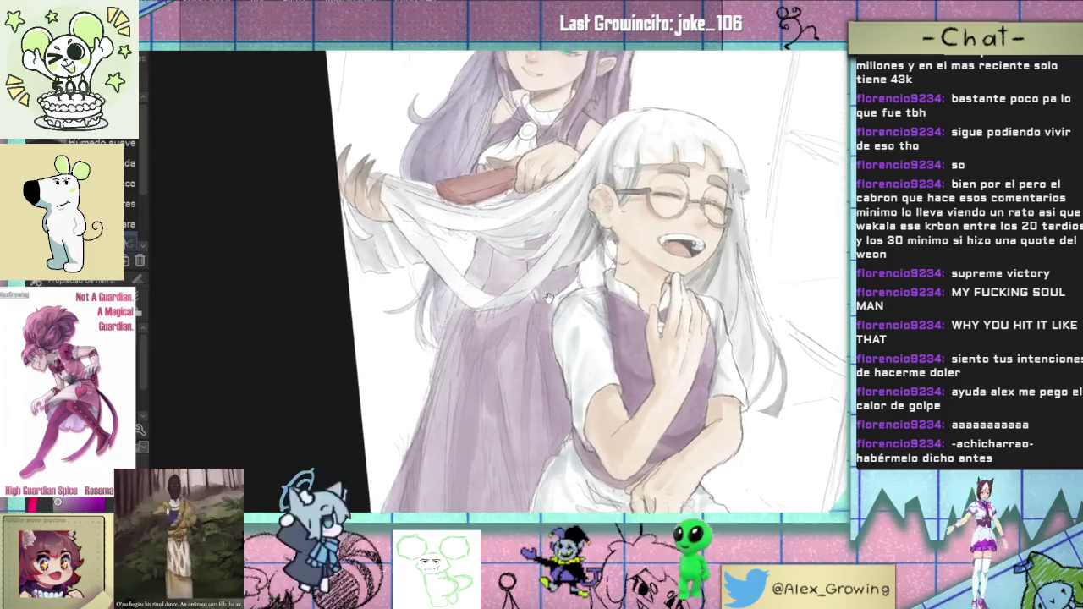
pyautogui.scroll(1, 540, 273)
pyautogui.scroll(1, 540, 274)
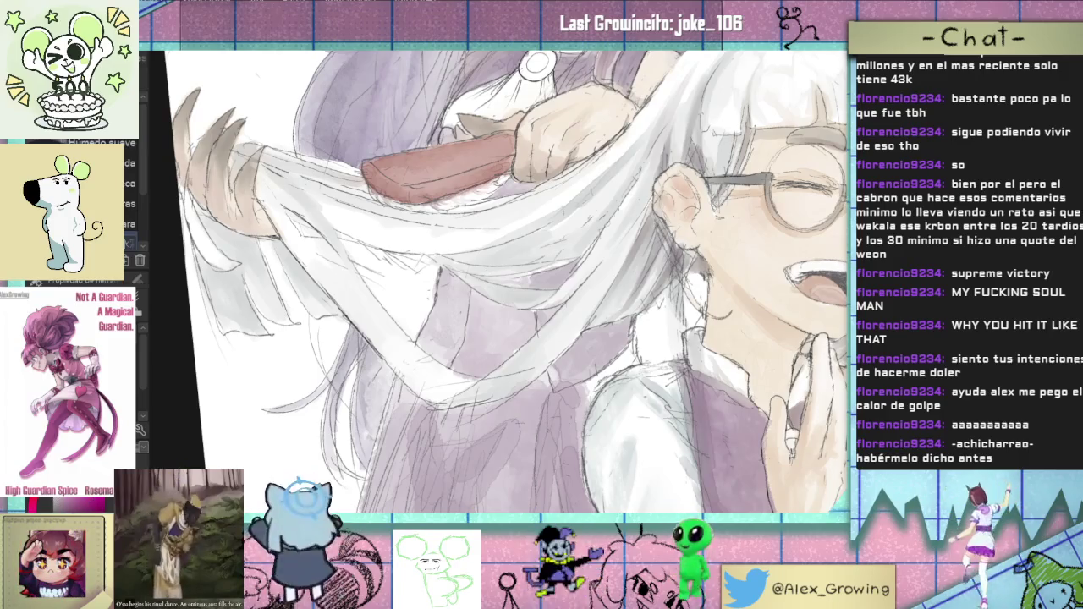
# Step: Select the Mechanical Pencil and tilt the view around the hair and vest
pyautogui.press('p')
pyautogui.scroll(2, 538, 282)
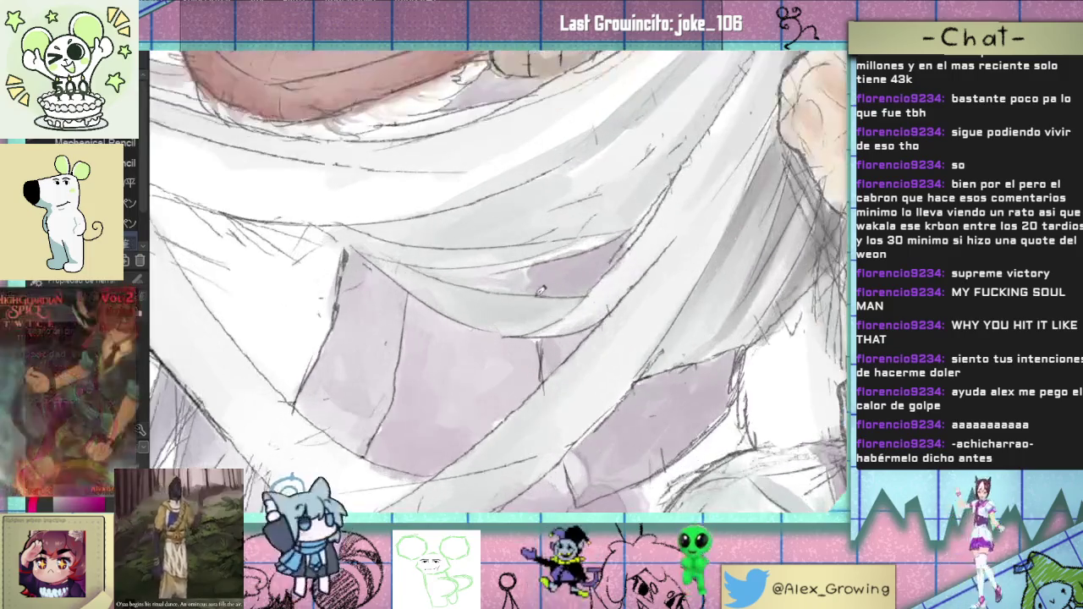
pyautogui.scroll(-2, 538, 282)
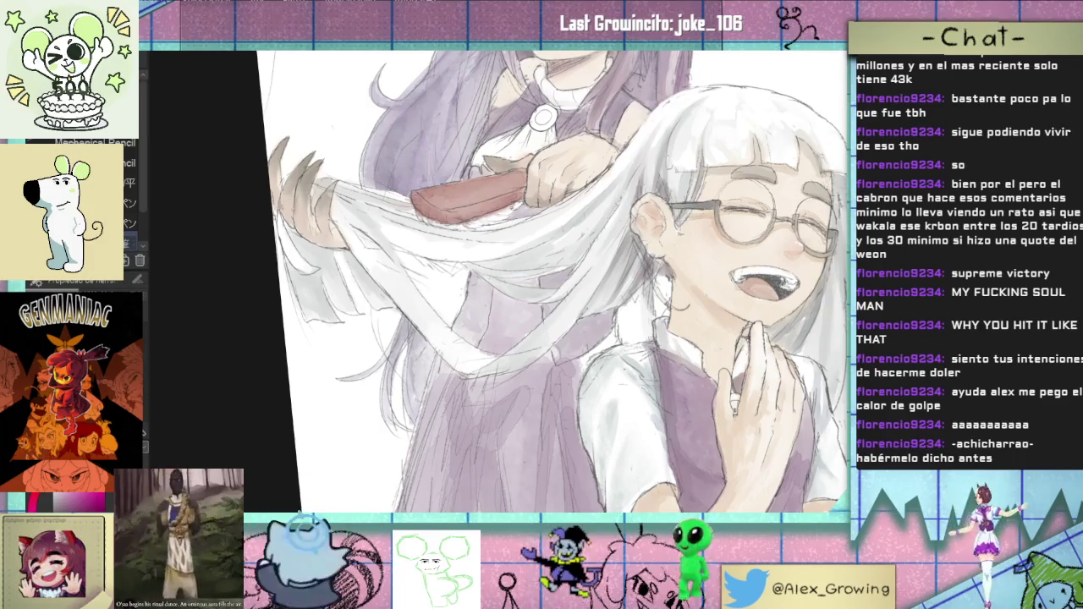
pyautogui.moveTo(668, 217); pyautogui.dragTo(595, 277)
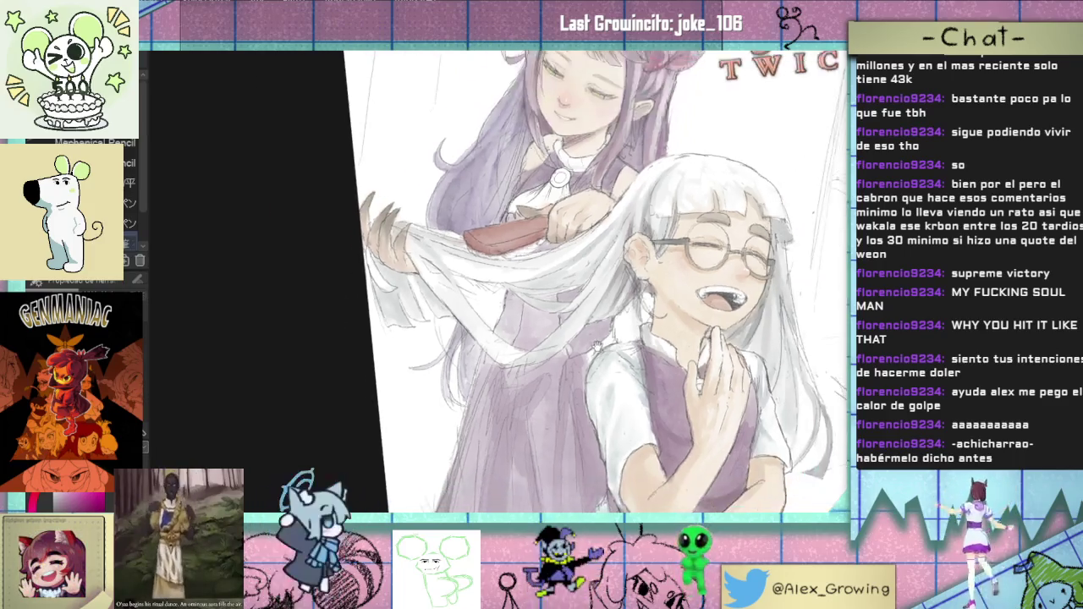
# Step: Paint purple watercolor shading among the white hair strands
pyautogui.scroll(1, 595, 277)
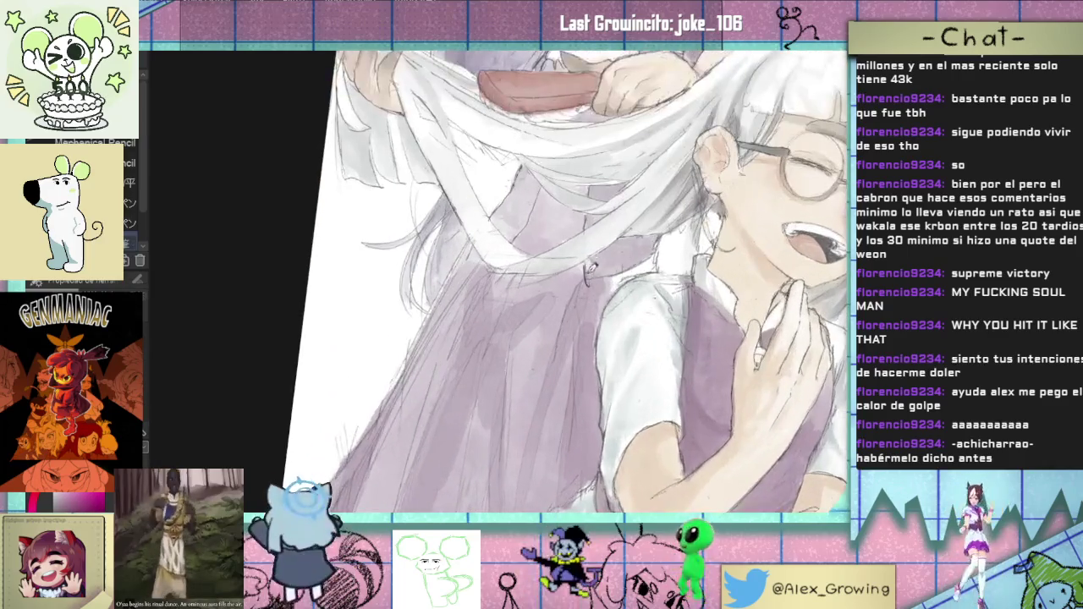
pyautogui.press('b')
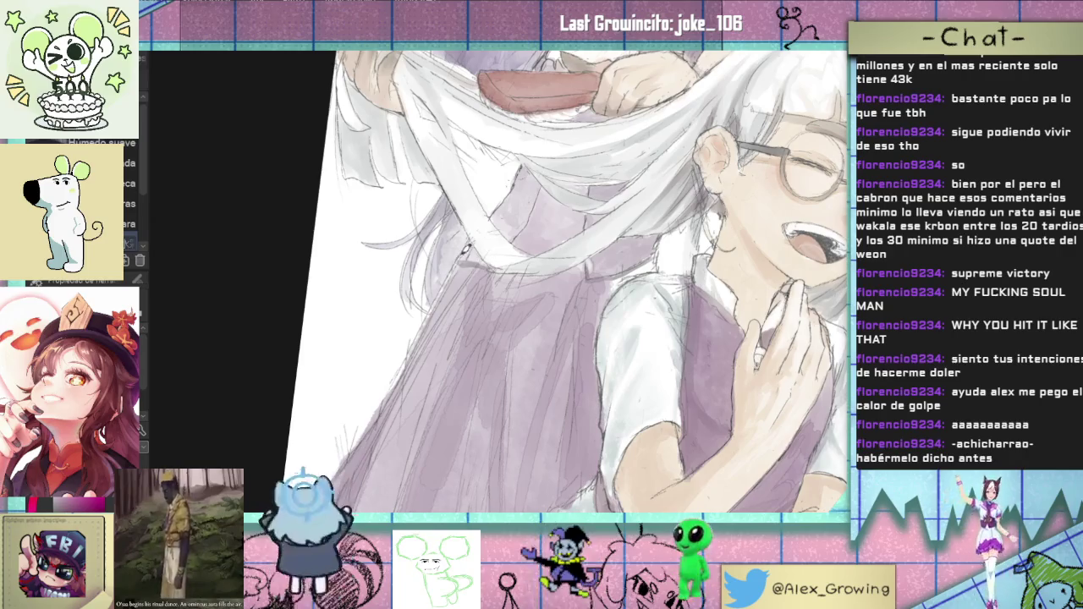
pyautogui.hotkey('ctrl', '0')
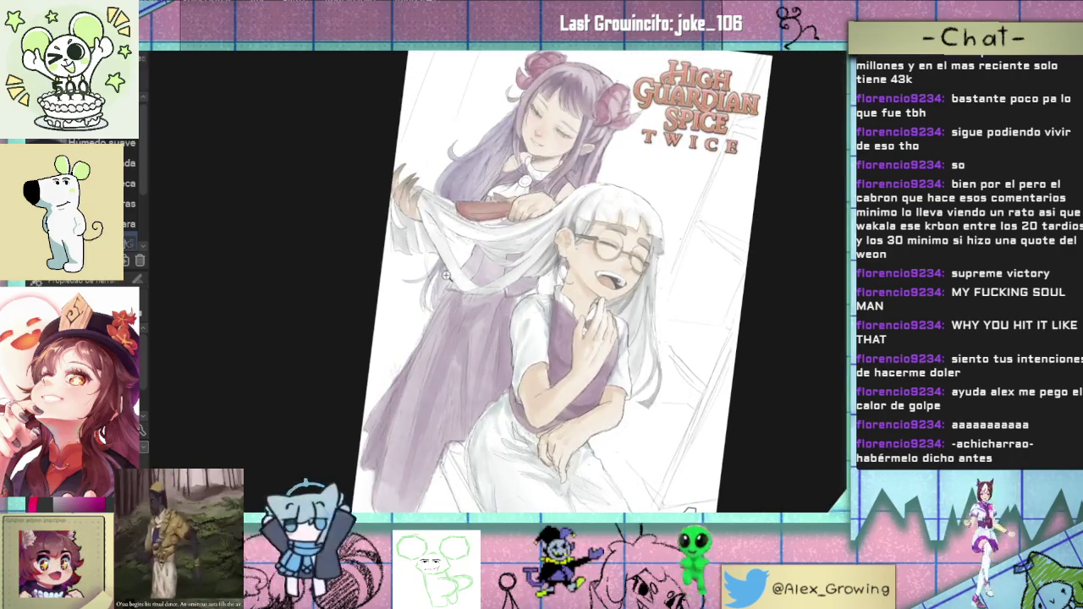
pyautogui.scroll(5, 447, 274)
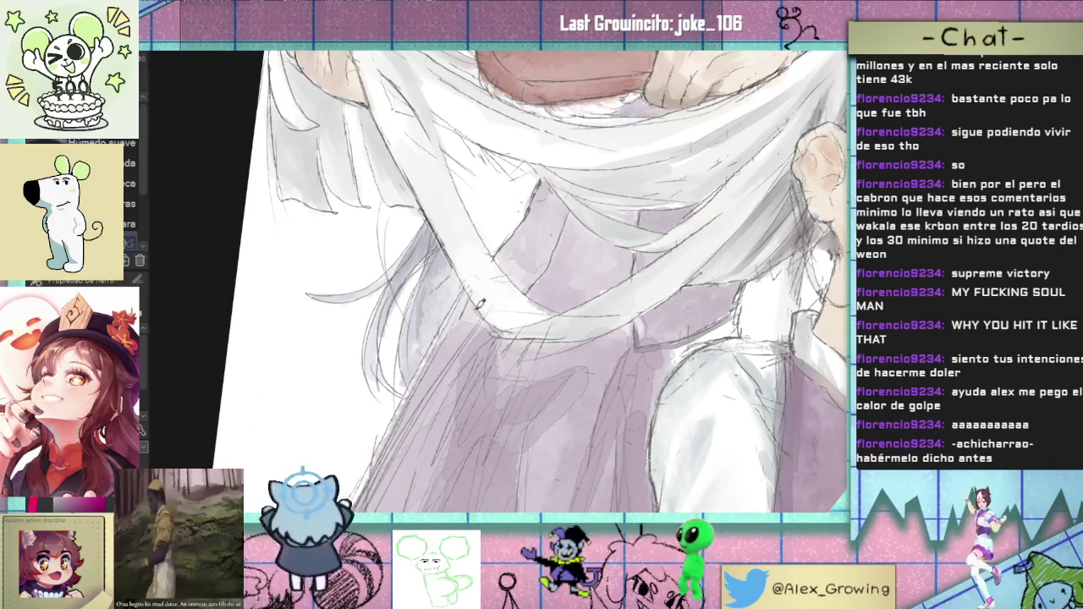
pyautogui.hotkey('ctrl', '0')
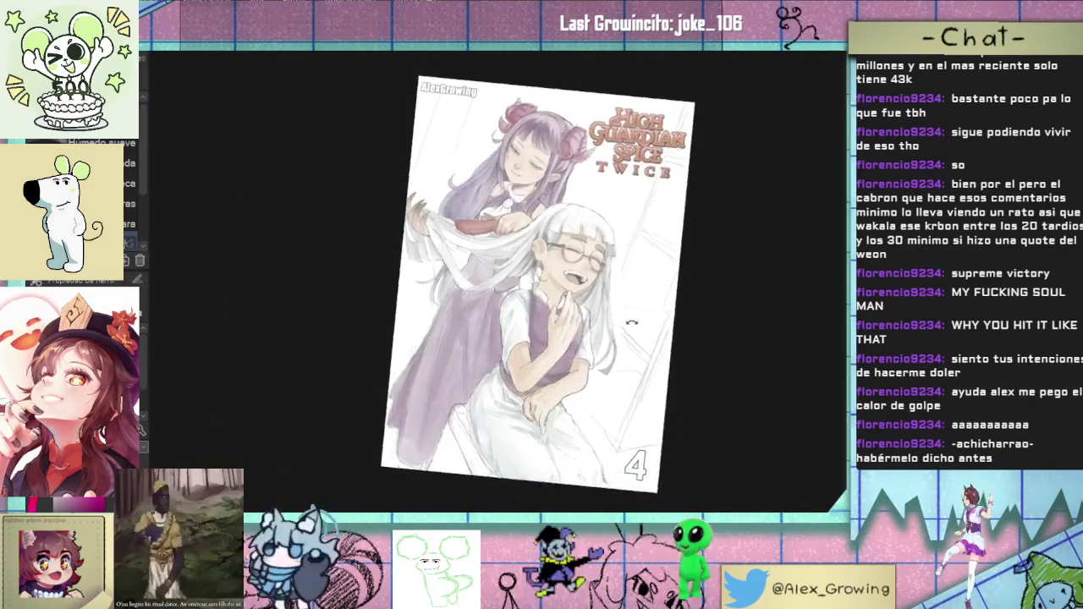
pyautogui.scroll(3, 629, 327)
pyautogui.scroll(2, 629, 327)
pyautogui.hotkey('ctrl', '0')
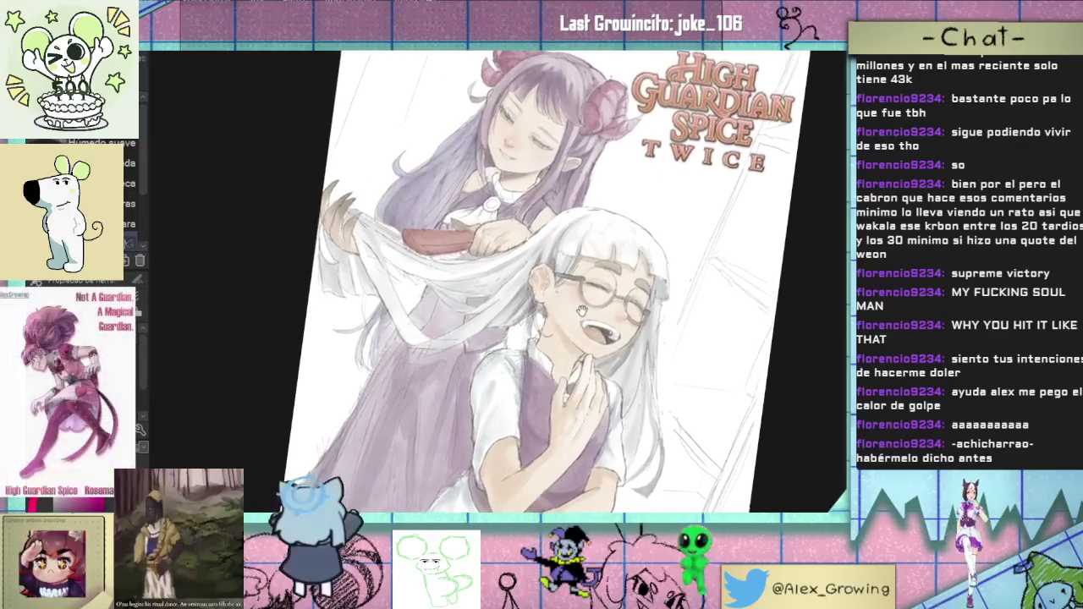
pyautogui.scroll(2, 534, 227)
pyautogui.scroll(2, 535, 227)
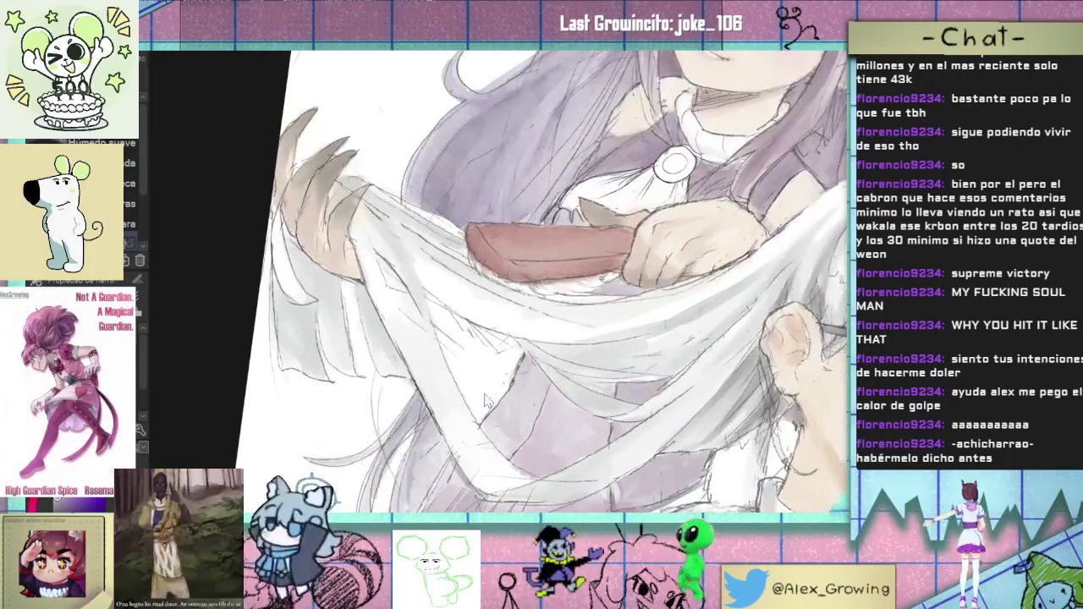
pyautogui.scroll(2, 499, 380)
pyautogui.moveTo(513, 356)
pyautogui.mouseDown()
pyautogui.moveTo(475, 348)
pyautogui.moveTo(441, 314)
pyautogui.mouseUp()
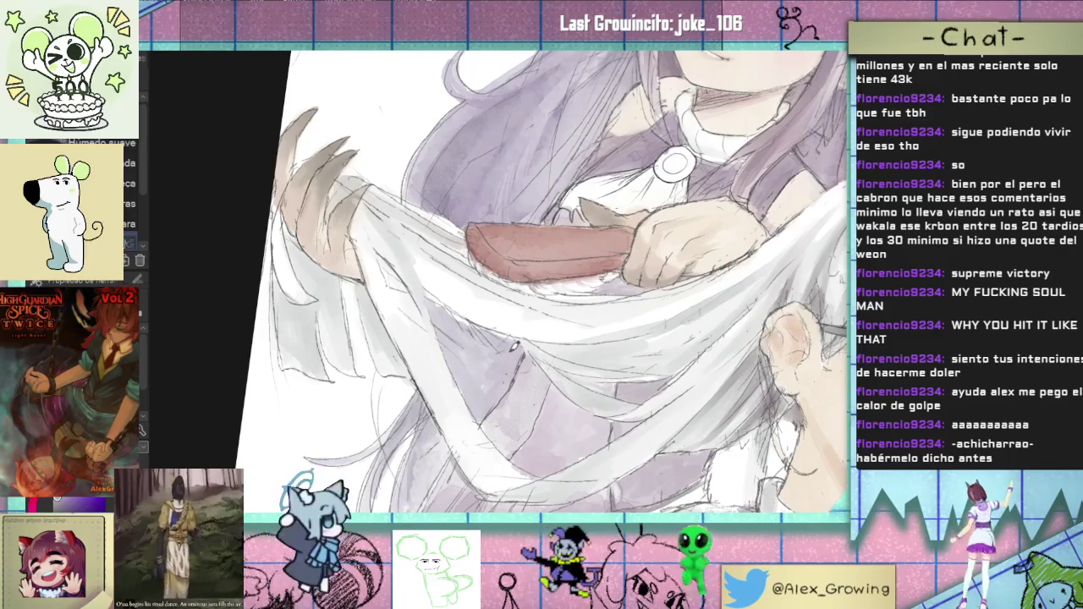
# Step: Tilt the view and draw two faint pencil strand lines on the hair
pyautogui.hotkey('ctrl', '0')
pyautogui.scroll(3, 547, 349)
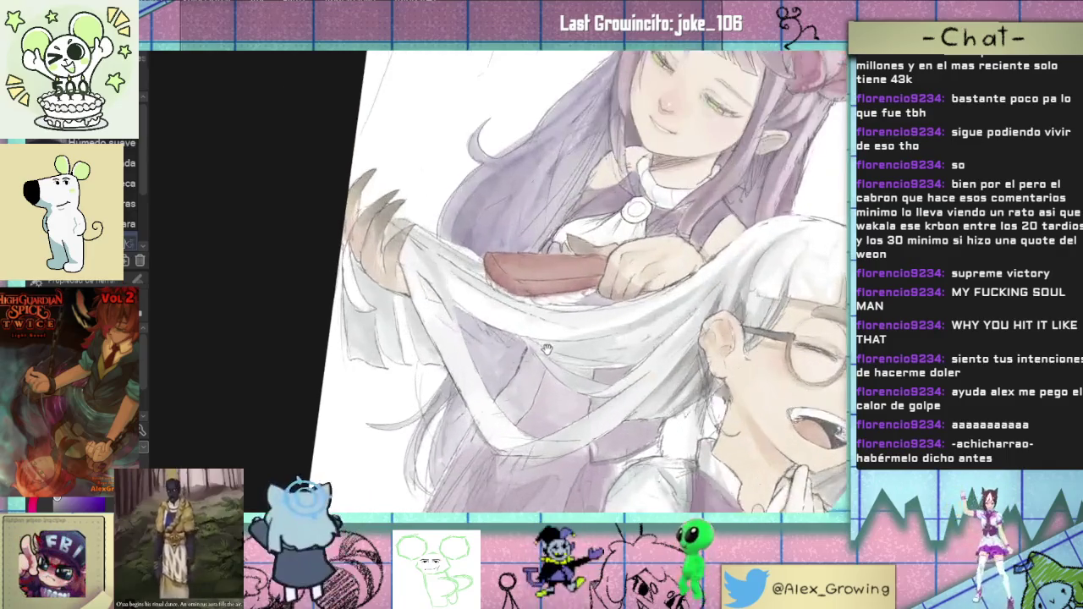
pyautogui.moveTo(547, 348); pyautogui.dragTo(494, 319)
pyautogui.scroll(5, 473, 323)
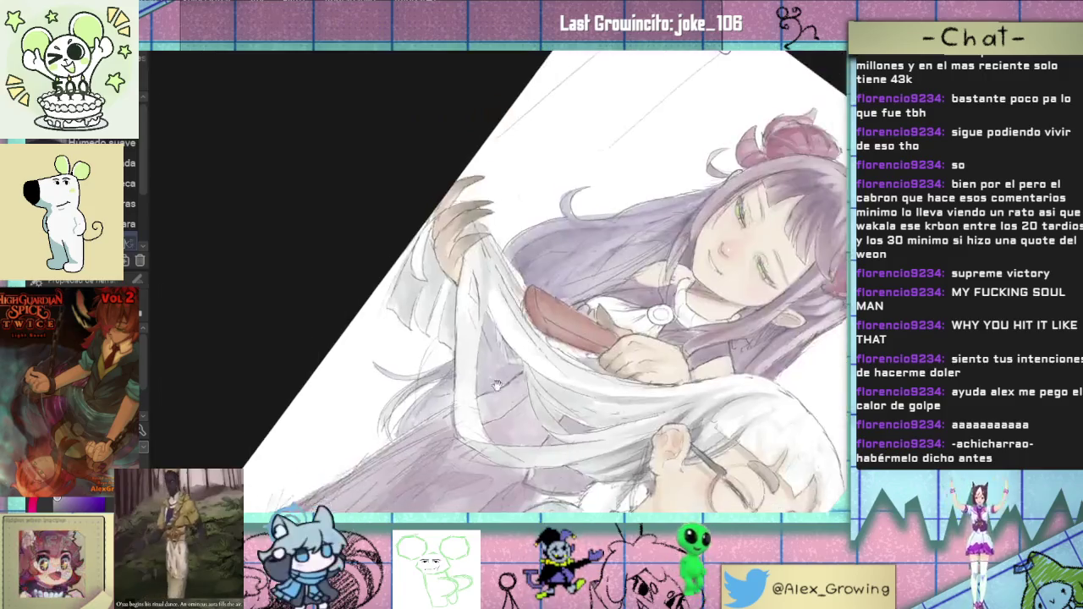
pyautogui.moveTo(491, 361); pyautogui.dragTo(508, 355)
pyautogui.scroll(3, 527, 354)
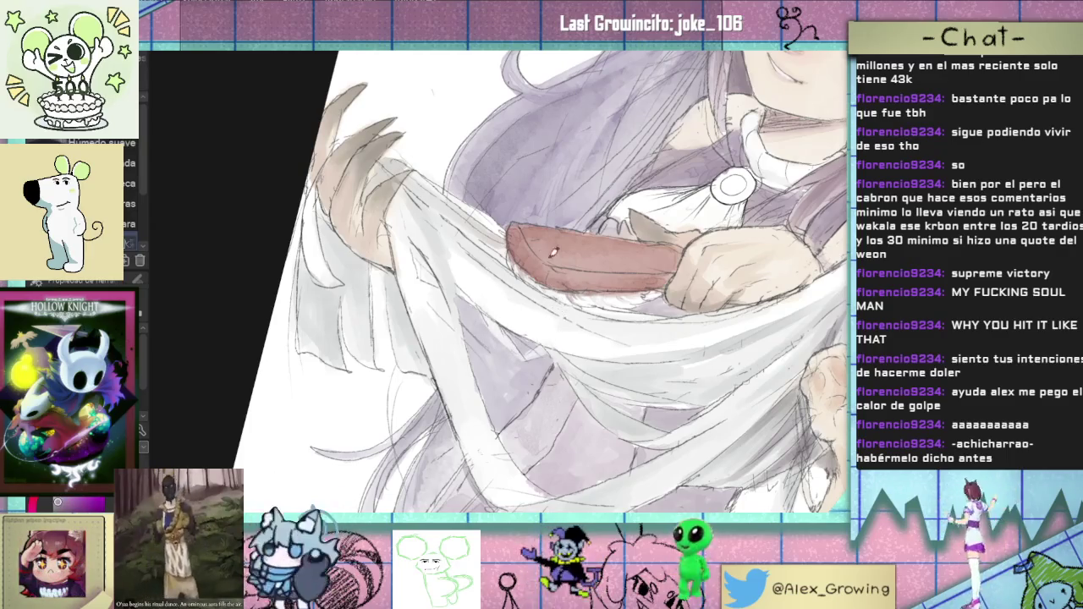
pyautogui.scroll(-2, 490, 254)
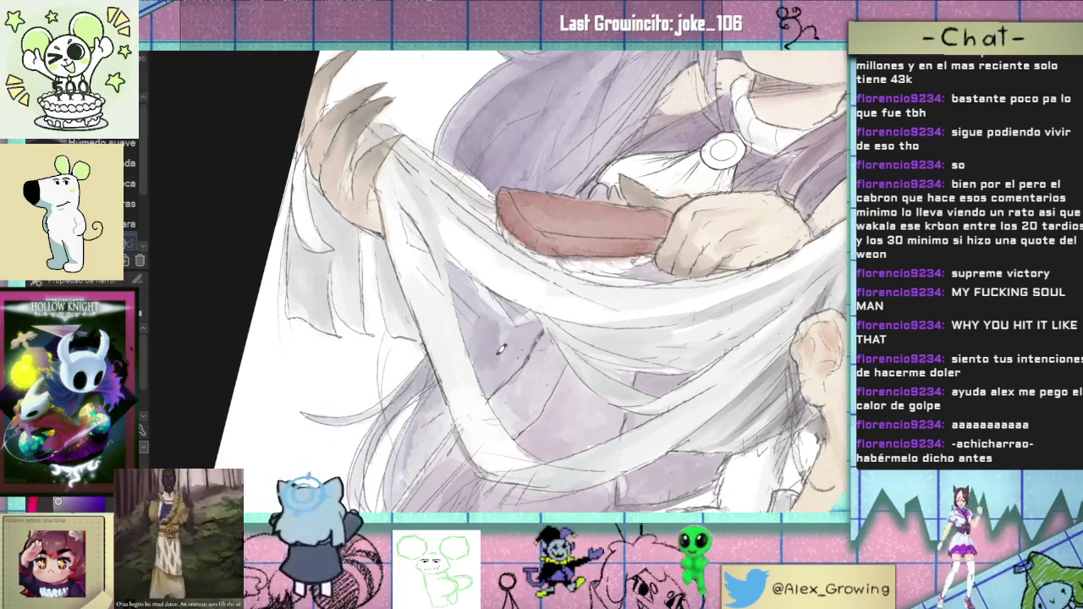
pyautogui.moveTo(542, 320); pyautogui.dragTo(493, 388)
pyautogui.moveTo(508, 330); pyautogui.dragTo(486, 385)
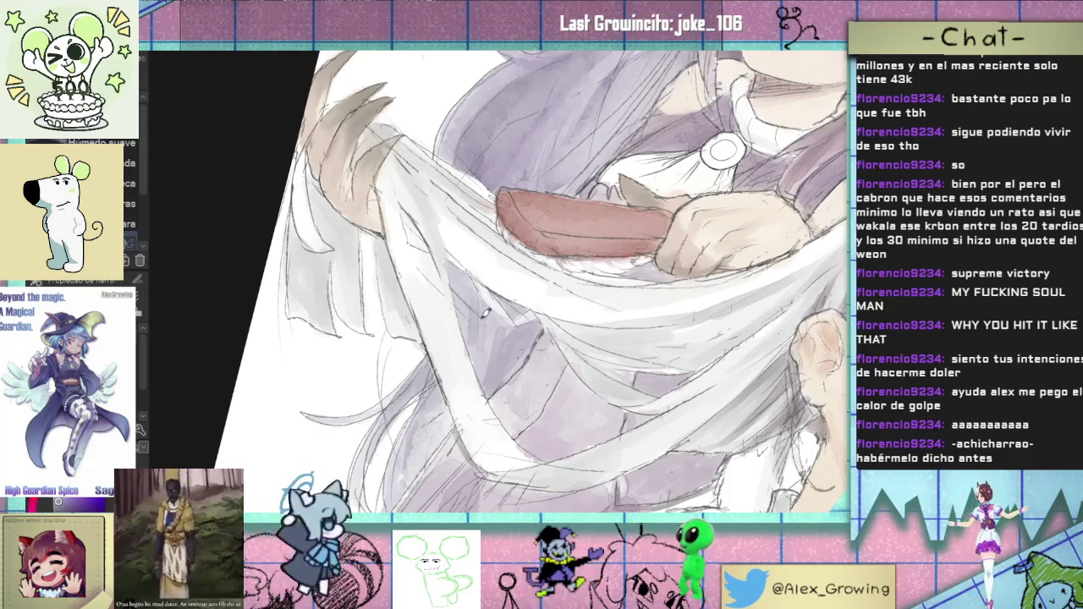
pyautogui.scroll(-5, 482, 292)
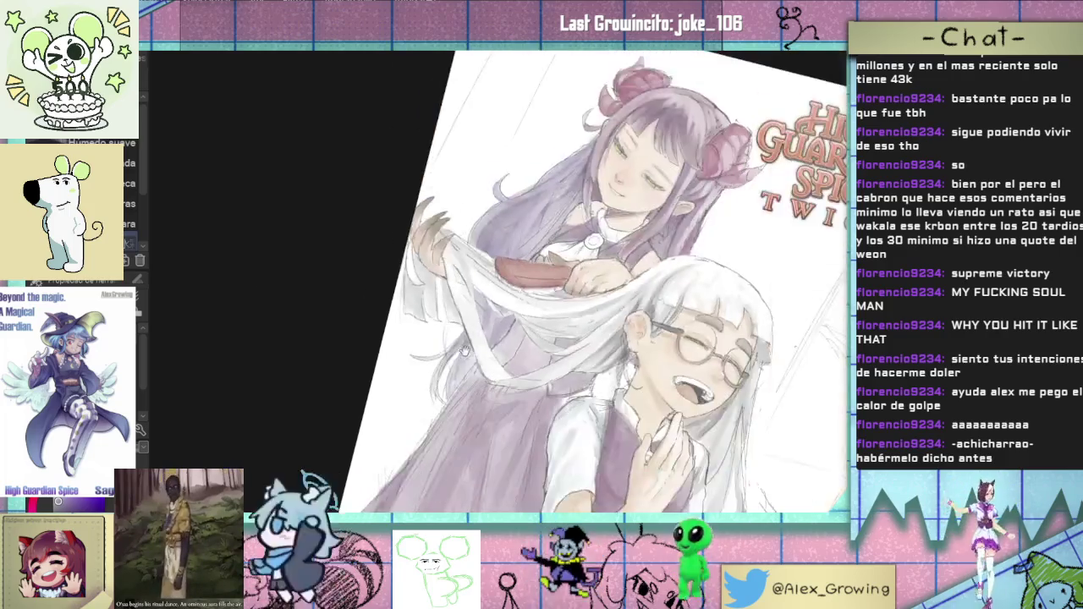
pyautogui.scroll(3, 464, 330)
# Step: Straighten the view and frame the two girls, the skirt and the cover top
pyautogui.moveTo(464, 330)
pyautogui.mouseDown()
pyautogui.moveTo(552, 264)
pyautogui.moveTo(530, 324)
pyautogui.mouseUp()
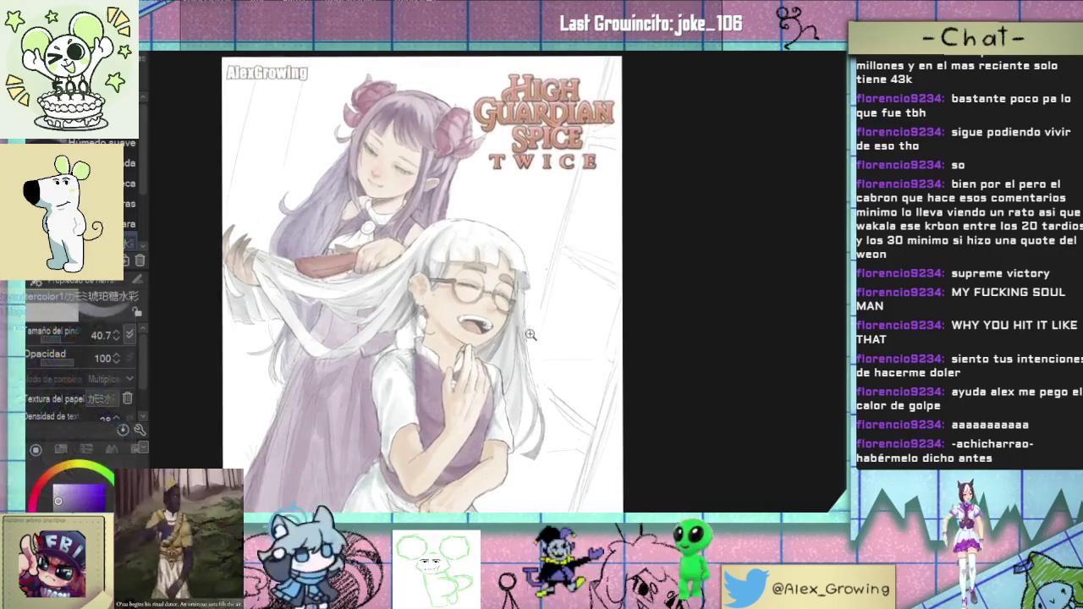
pyautogui.moveTo(530, 324)
pyautogui.mouseDown()
pyautogui.moveTo(524, 302)
pyautogui.moveTo(506, 306)
pyautogui.moveTo(532, 258)
pyautogui.moveTo(526, 211)
pyautogui.mouseUp()
pyautogui.scroll(-2, 506, 307)
pyautogui.scroll(2, 506, 307)
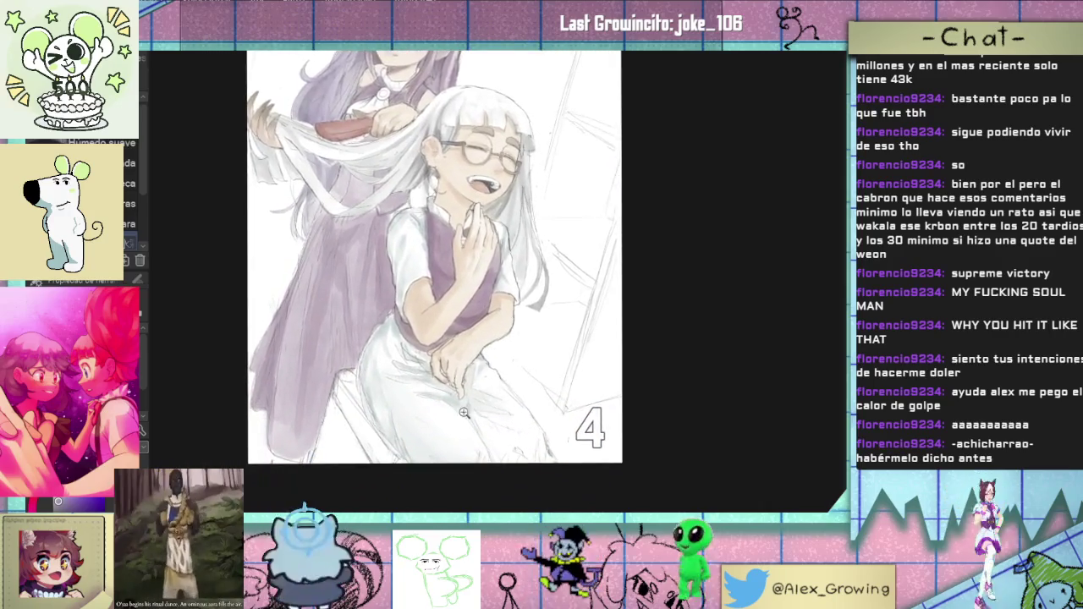
pyautogui.moveTo(520, 398); pyautogui.dragTo(515, 341)
pyautogui.scroll(2, 516, 341)
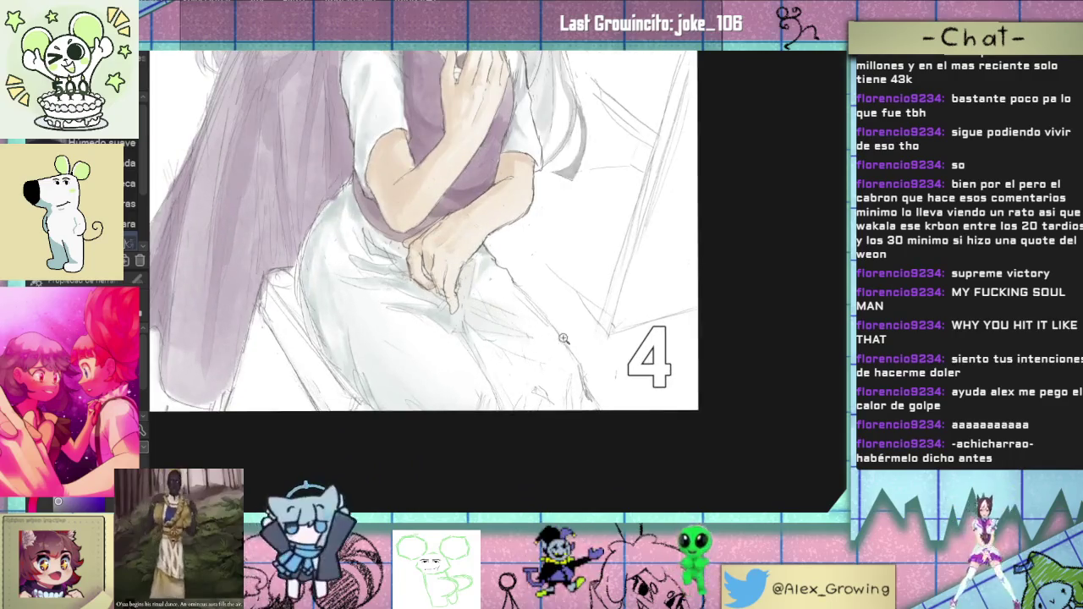
pyautogui.scroll(-2, 515, 342)
pyautogui.scroll(2, 501, 384)
pyautogui.moveTo(501, 383); pyautogui.dragTo(488, 397)
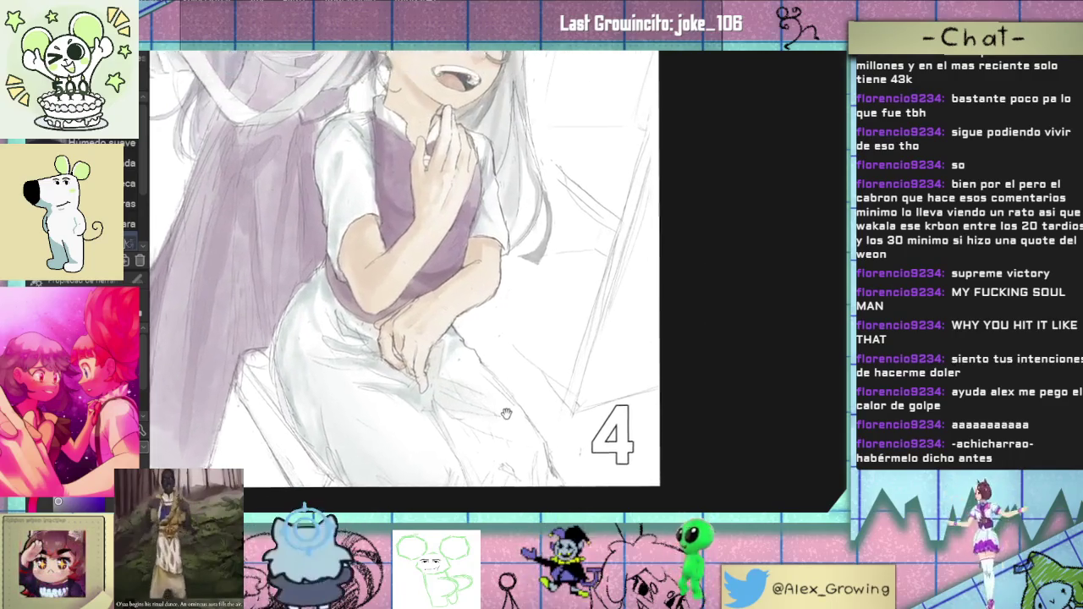
pyautogui.scroll(-2, 488, 397)
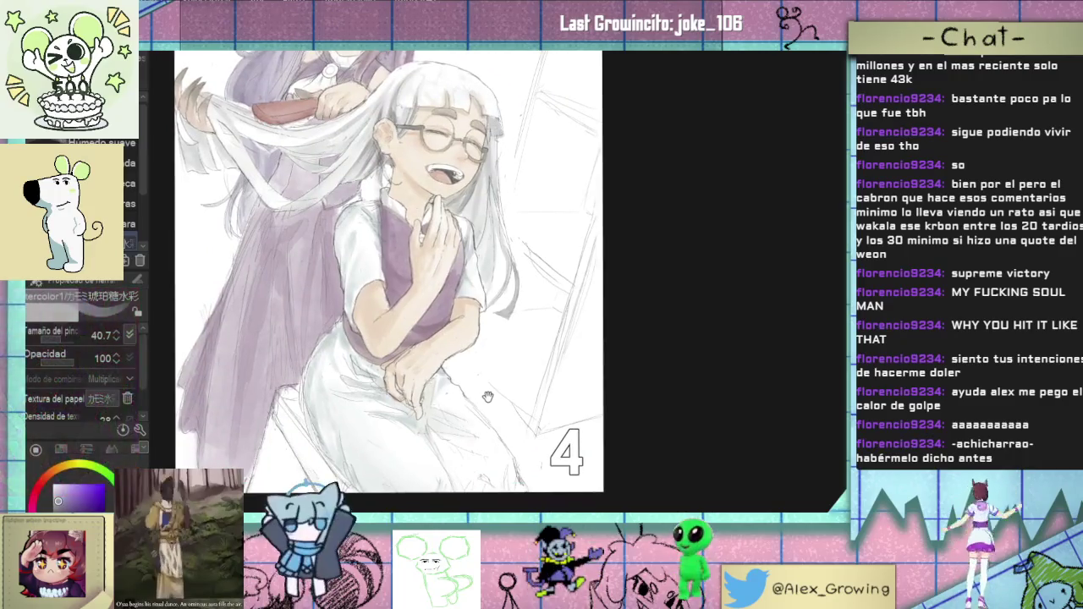
pyautogui.moveTo(487, 397)
pyautogui.mouseDown()
pyautogui.moveTo(487, 493)
pyautogui.moveTo(492, 418)
pyautogui.mouseUp()
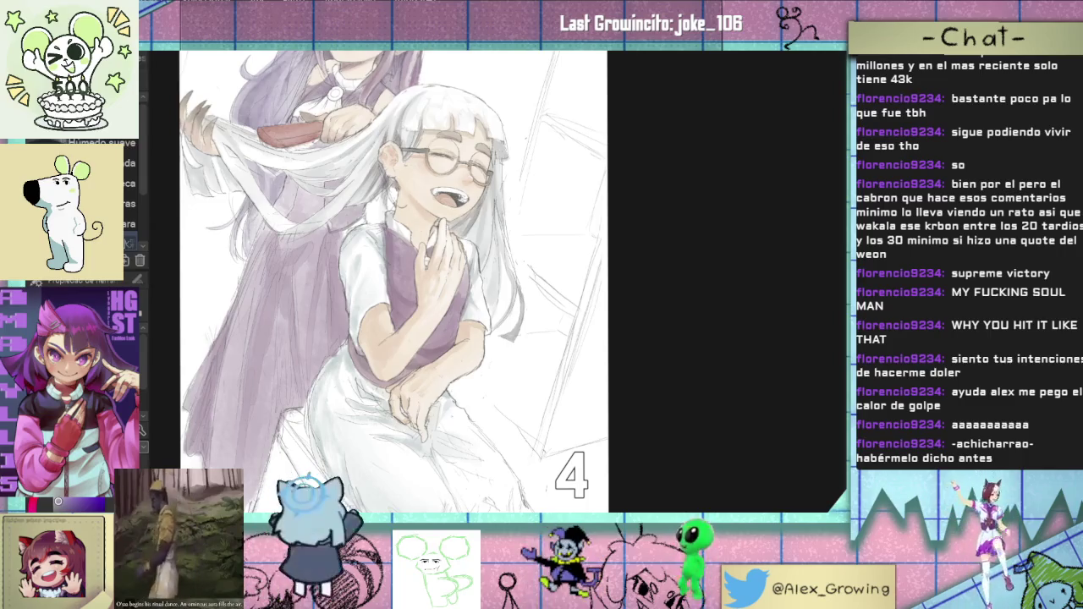
pyautogui.moveTo(363, 438); pyautogui.dragTo(334, 383)
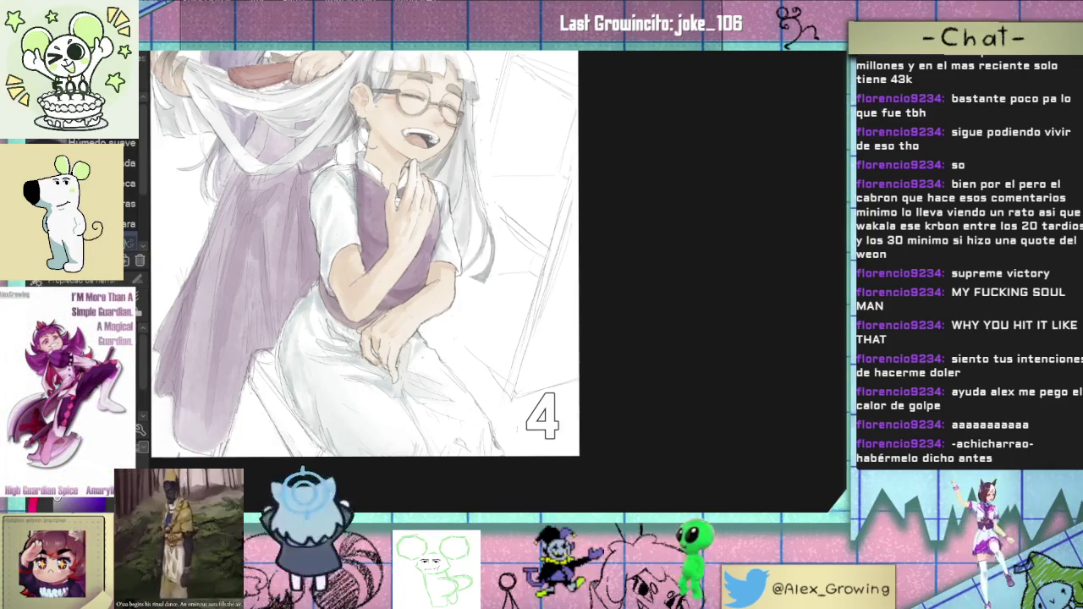
# Step: Undo a grey stroke on the skirt, then tint the skirt below the hand light blue
pyautogui.moveTo(399, 426)
pyautogui.mouseDown()
pyautogui.moveTo(312, 356)
pyautogui.moveTo(330, 423)
pyautogui.mouseUp()
pyautogui.hotkey('ctrl', 'z')
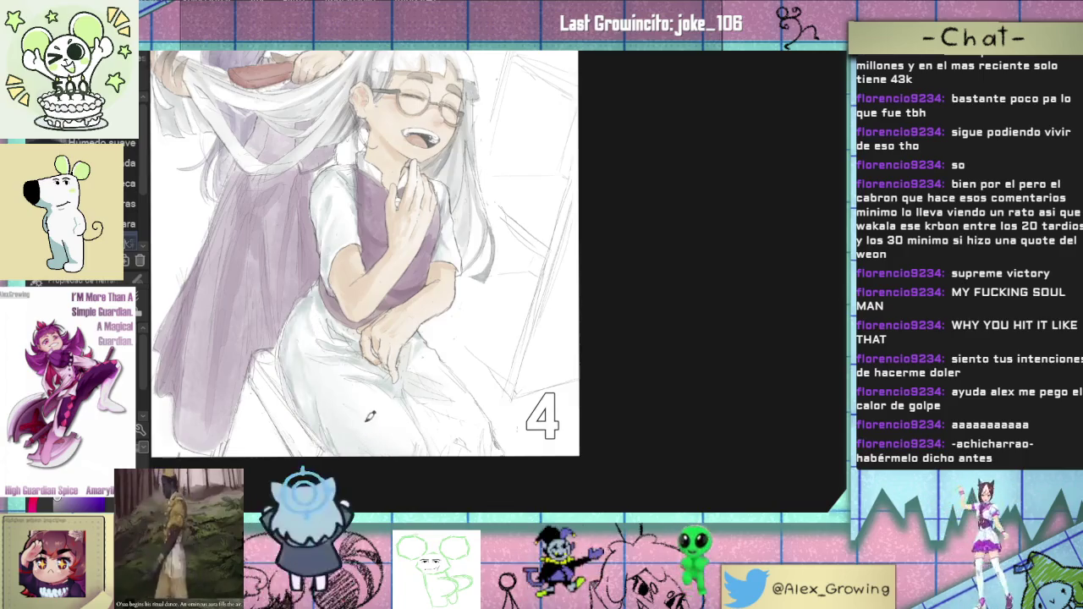
pyautogui.scroll(-3, 375, 404)
pyautogui.scroll(3, 398, 406)
pyautogui.moveTo(419, 364); pyautogui.dragTo(427, 346)
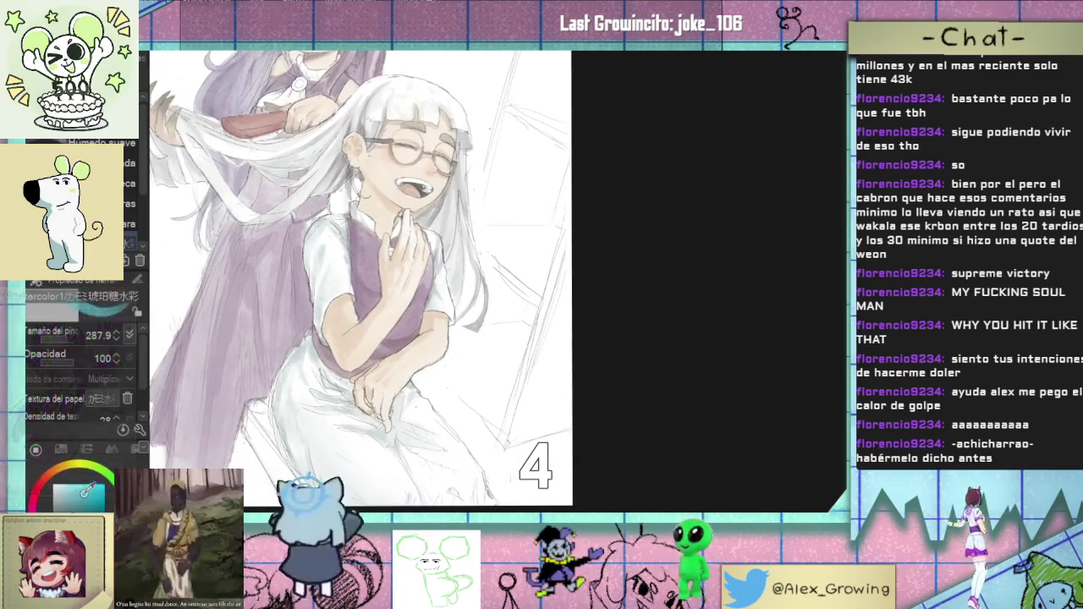
pyautogui.moveTo(403, 501)
pyautogui.mouseDown()
pyautogui.moveTo(382, 436)
pyautogui.moveTo(376, 474)
pyautogui.moveTo(347, 440)
pyautogui.moveTo(292, 424)
pyautogui.moveTo(313, 376)
pyautogui.moveTo(364, 407)
pyautogui.moveTo(326, 365)
pyautogui.mouseUp()
pyautogui.hotkey('ctrl', '0')
pyautogui.hotkey('ctrl', '+')
pyautogui.hotkey('ctrl', '+')
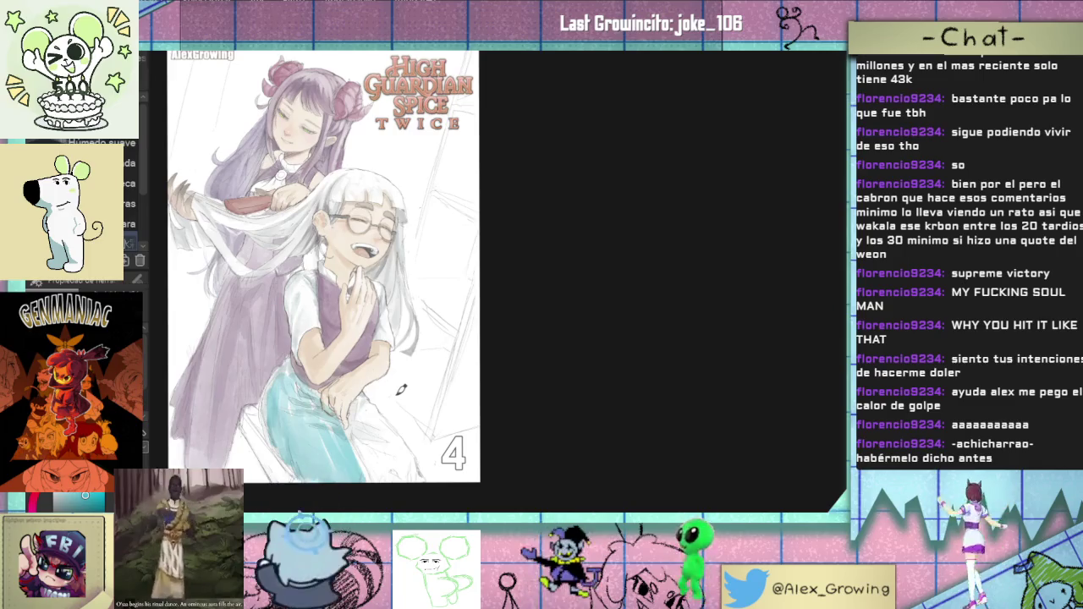
# Step: Remove the light blue skirt tint, then try and undo a pale yellow tint
pyautogui.hotkey('ctrl', 'z')
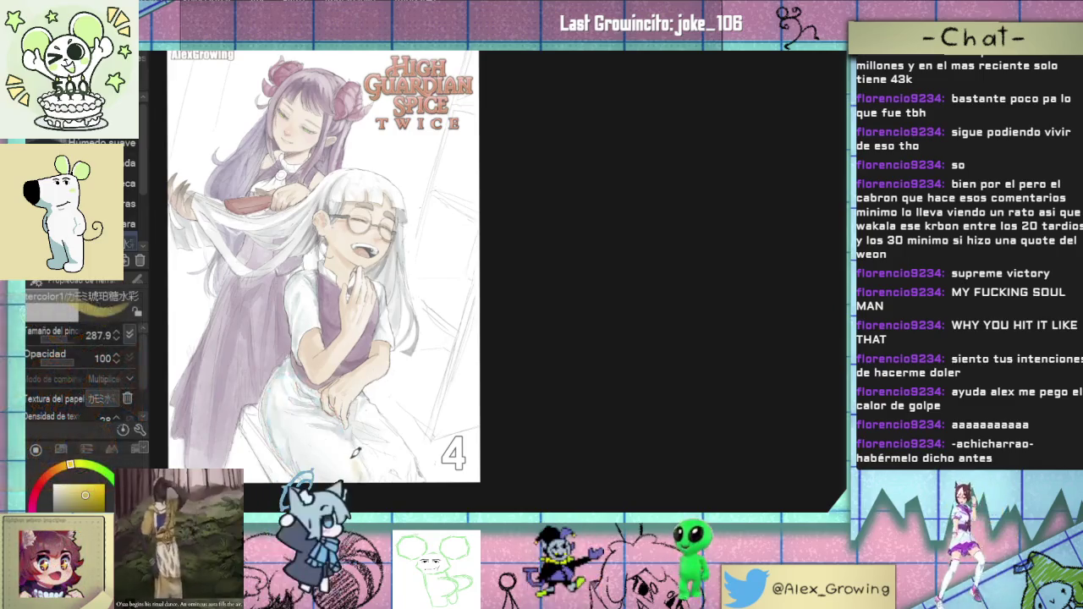
pyautogui.moveTo(359, 458)
pyautogui.mouseDown()
pyautogui.moveTo(299, 457)
pyautogui.moveTo(293, 412)
pyautogui.moveTo(353, 435)
pyautogui.moveTo(363, 413)
pyautogui.moveTo(381, 475)
pyautogui.moveTo(404, 427)
pyautogui.moveTo(426, 474)
pyautogui.moveTo(377, 406)
pyautogui.mouseUp()
pyautogui.moveTo(505, 343)
pyautogui.mouseDown()
pyautogui.moveTo(515, 309)
pyautogui.moveTo(544, 331)
pyautogui.moveTo(505, 331)
pyautogui.moveTo(517, 336)
pyautogui.mouseUp()
pyautogui.hotkey('ctrl', 'z')
pyautogui.scroll(3, 508, 334)
pyautogui.moveTo(505, 332)
pyautogui.mouseDown()
pyautogui.moveTo(419, 443)
pyautogui.moveTo(379, 476)
pyautogui.moveTo(339, 341)
pyautogui.moveTo(394, 382)
pyautogui.mouseUp()
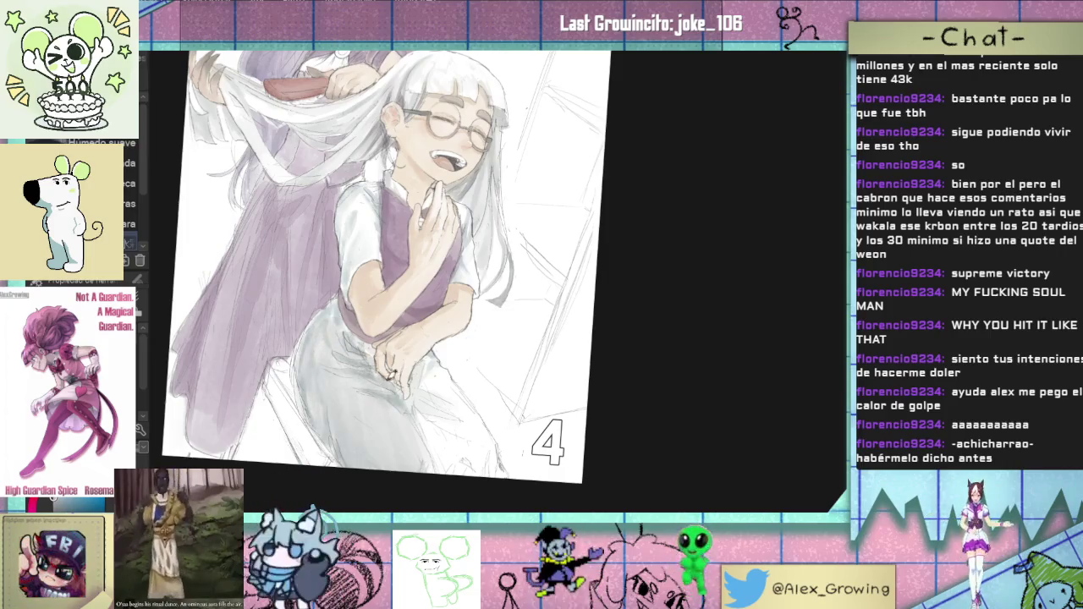
pyautogui.scroll(2, 385, 343)
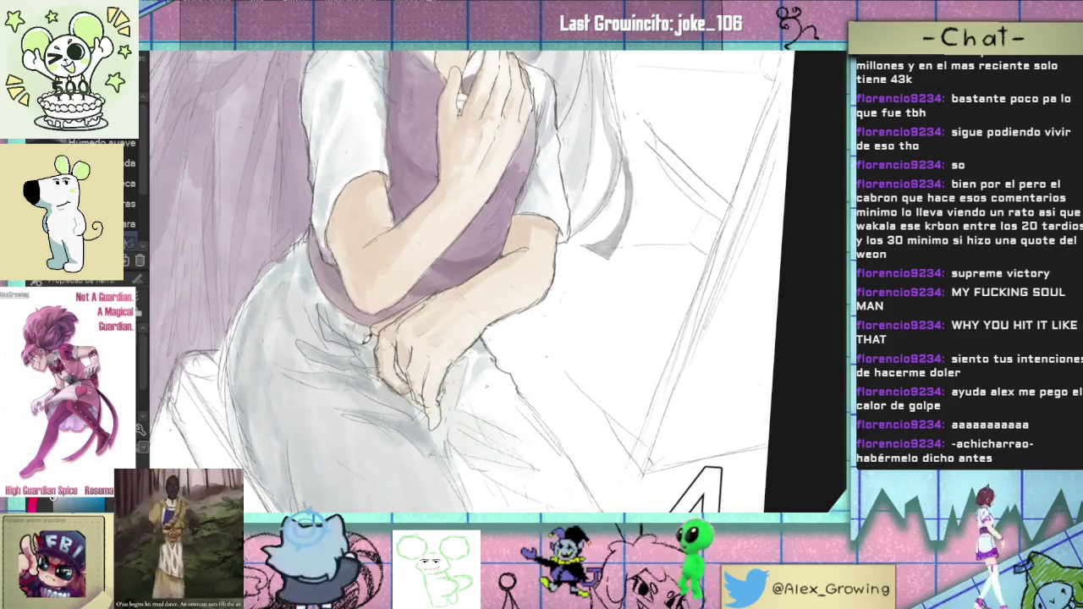
pyautogui.scroll(-1, 302, 258)
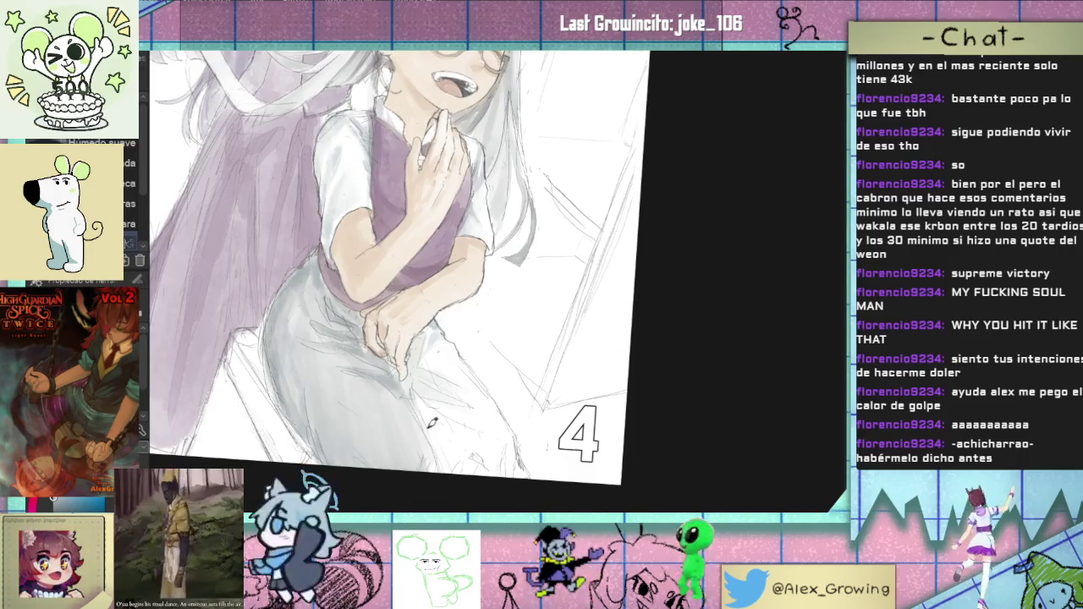
# Step: Paint soft grey shading on the skirt and compare it using undo/redo
pyautogui.moveTo(412, 391)
pyautogui.mouseDown()
pyautogui.moveTo(423, 338)
pyautogui.moveTo(436, 363)
pyautogui.moveTo(448, 341)
pyautogui.moveTo(513, 460)
pyautogui.moveTo(449, 375)
pyautogui.mouseUp()
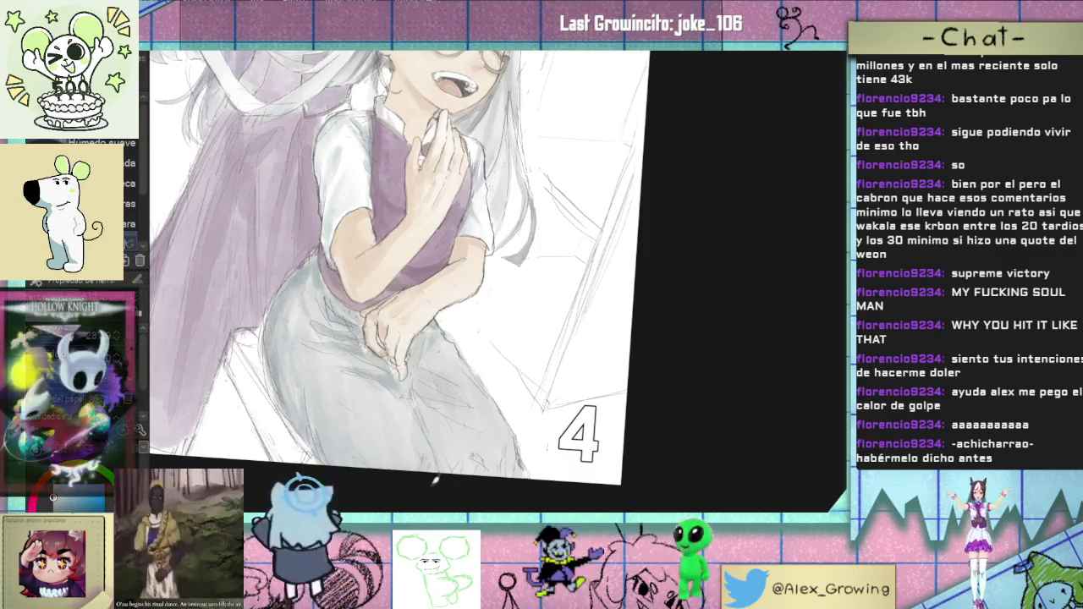
pyautogui.scroll(-2, 139, 225)
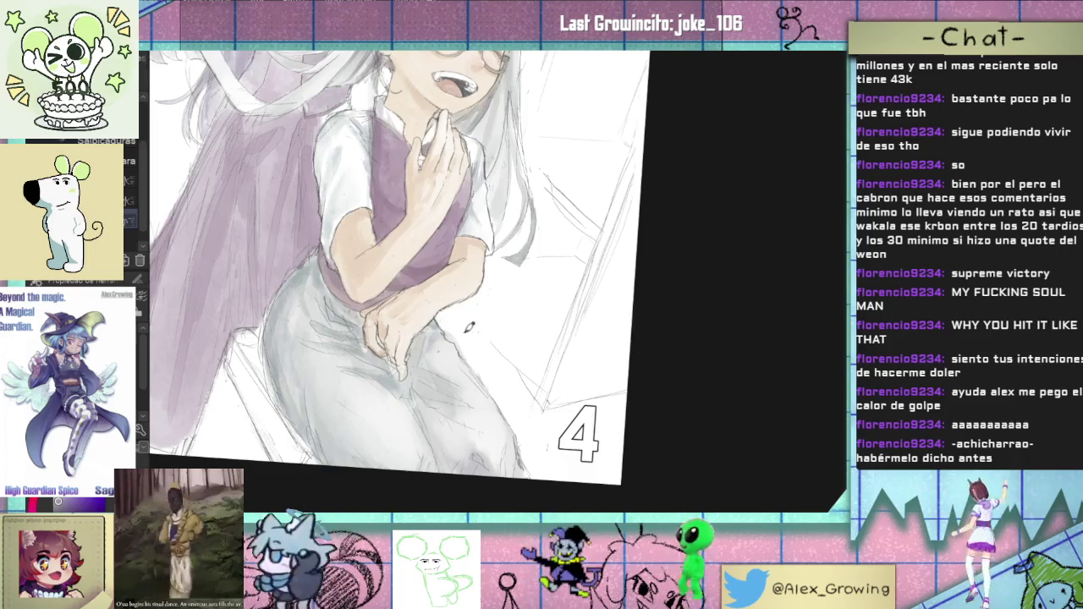
pyautogui.scroll(-5, 464, 328)
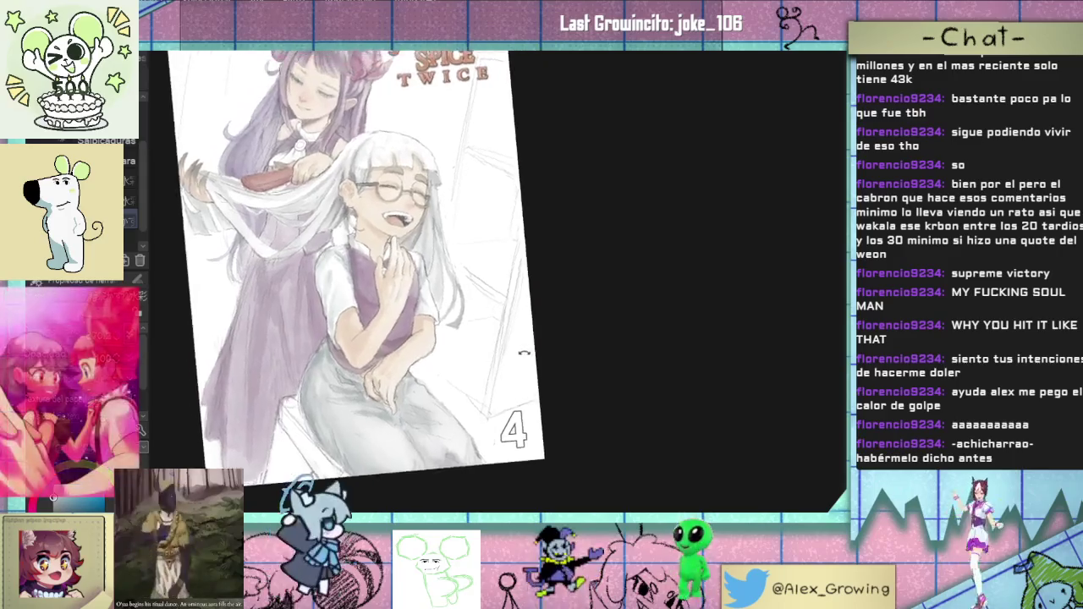
pyautogui.moveTo(524, 353); pyautogui.dragTo(542, 254)
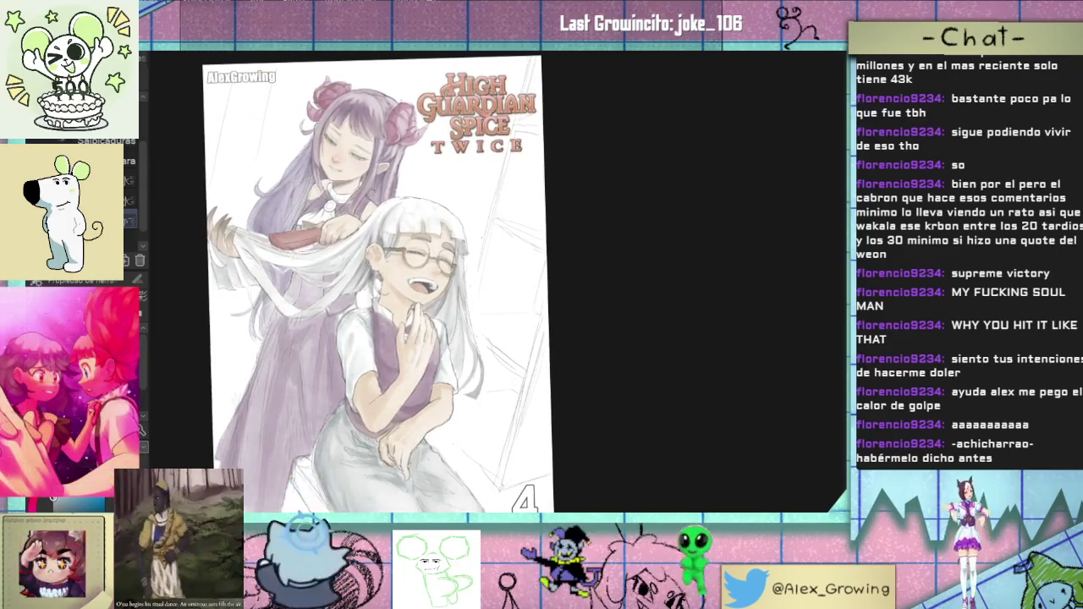
pyautogui.hotkey('ctrl', '0')
pyautogui.hotkey('ctrl', 'z')
pyautogui.hotkey('ctrl', 'y')
pyautogui.hotkey('ctrl', 'z')
pyautogui.hotkey('ctrl', 'y')
pyautogui.scroll(5, 526, 412)
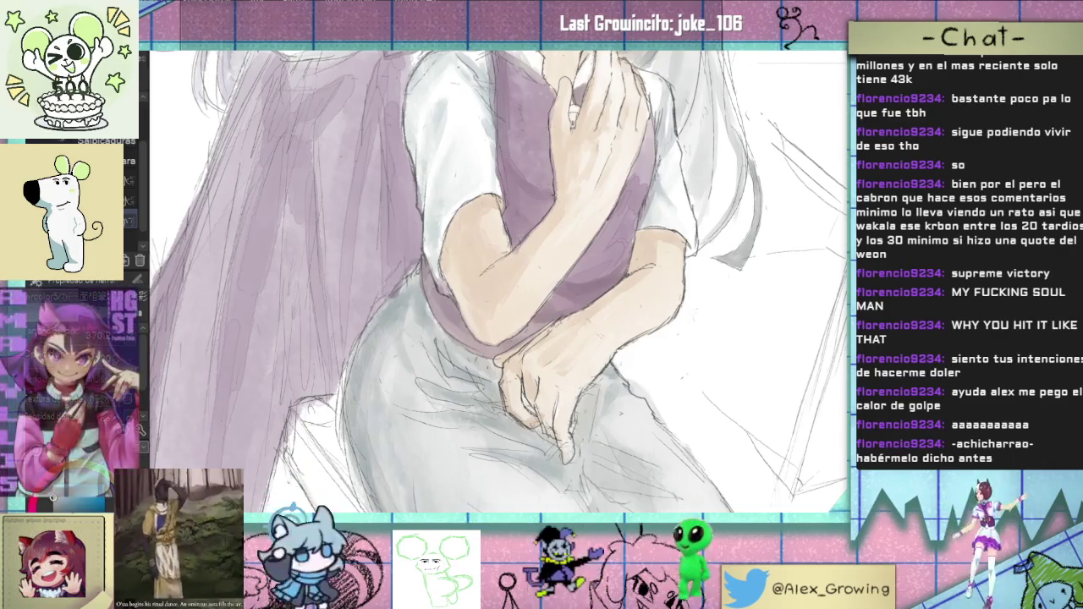
pyautogui.hotkey('ctrl', '0')
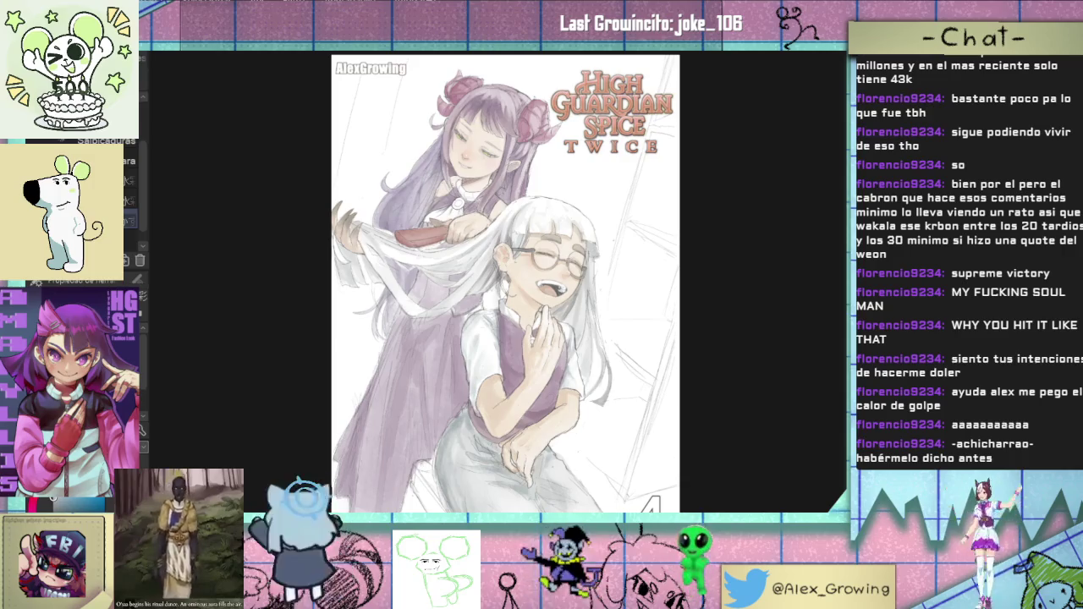
# Step: Place the grungy paper texture from the Favorite materials onto the cover
pyautogui.moveTo(653, 240); pyautogui.dragTo(628, 225)
pyautogui.scroll(1, 629, 225)
pyautogui.scroll(2, 622, 233)
pyautogui.scroll(1, 613, 246)
pyautogui.scroll(1, 604, 255)
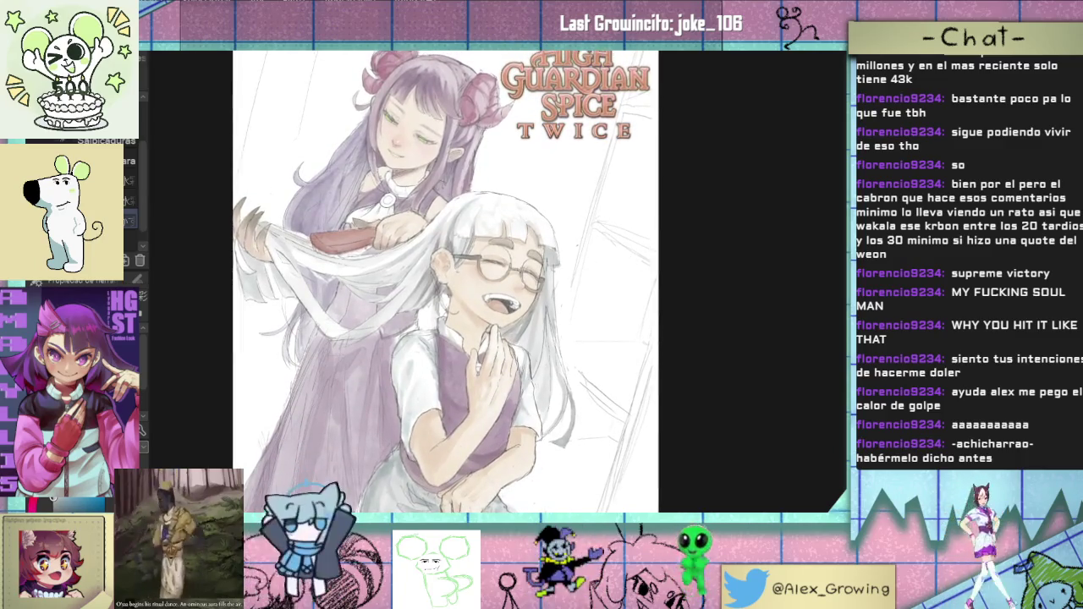
pyautogui.press('Tab')
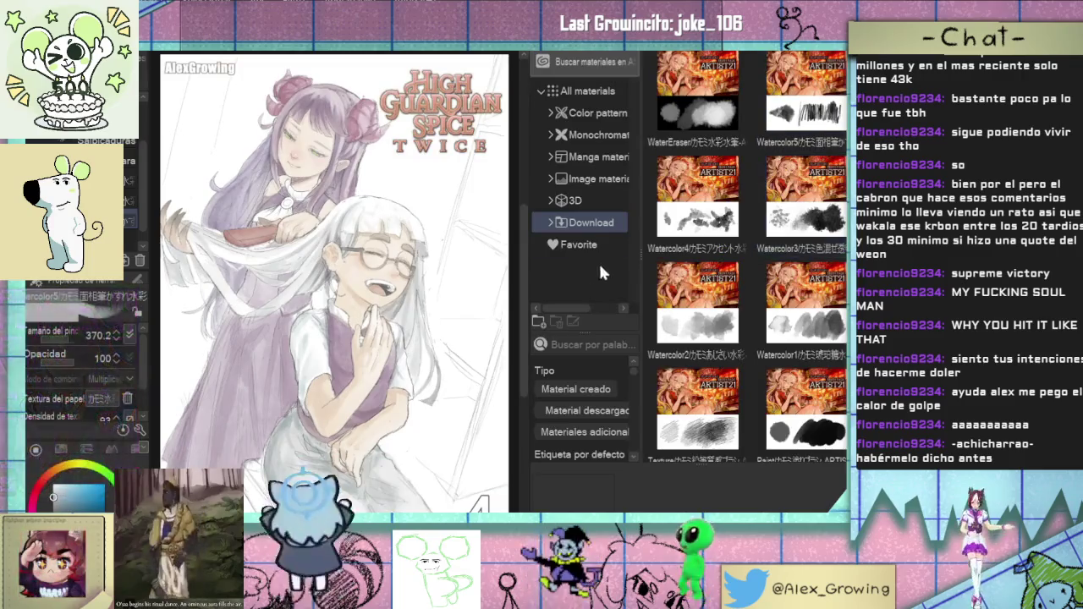
pyautogui.click(597, 245)
pyautogui.click(718, 178)
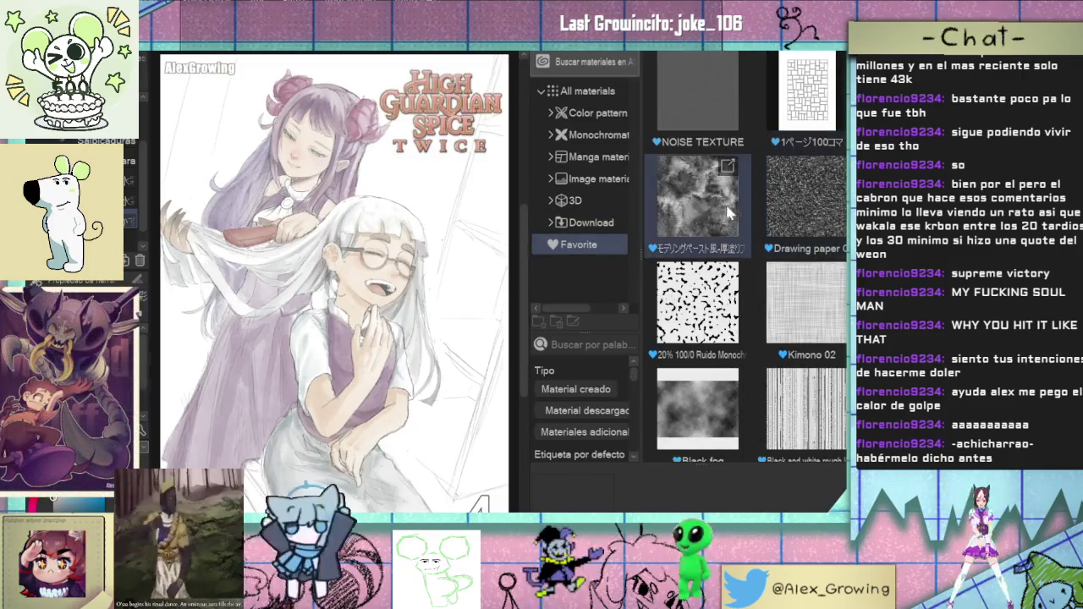
pyautogui.moveTo(717, 177); pyautogui.dragTo(423, 237)
pyautogui.press('Tab')
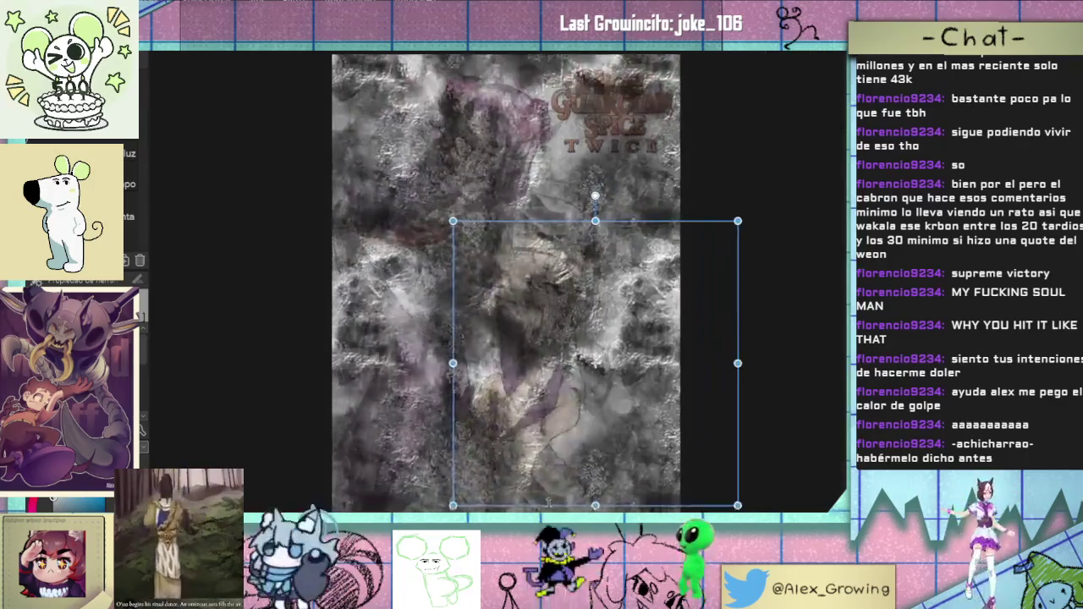
# Step: Enlarge the texture slightly, rotate it about 12° counter-clockwise, and lower its opacity
pyautogui.moveTo(686, 402); pyautogui.dragTo(691, 414)
pyautogui.moveTo(710, 221); pyautogui.dragTo(687, 199)
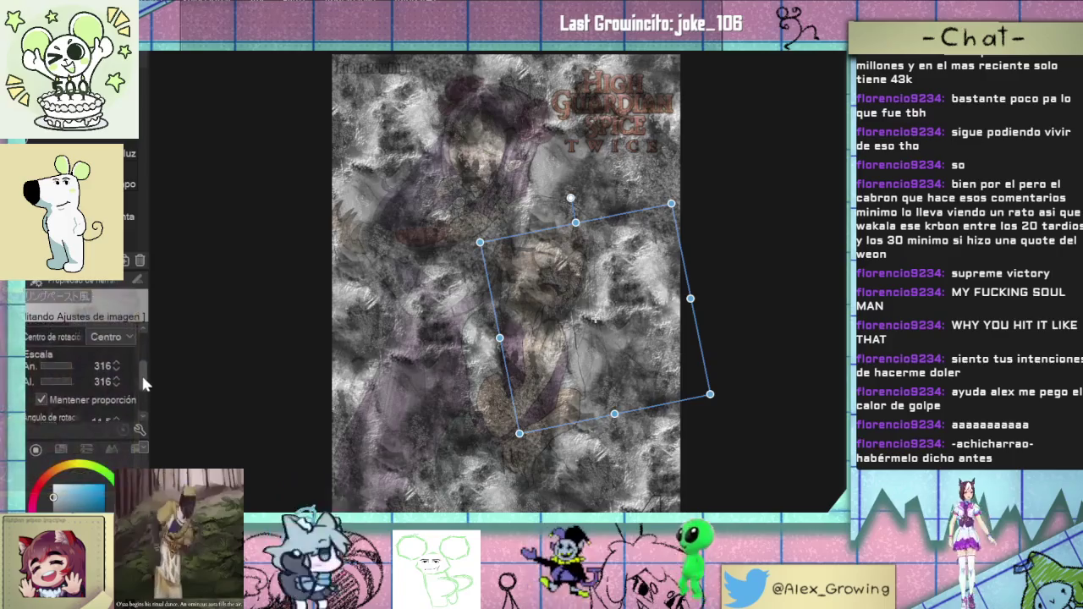
pyautogui.click(88, 299)
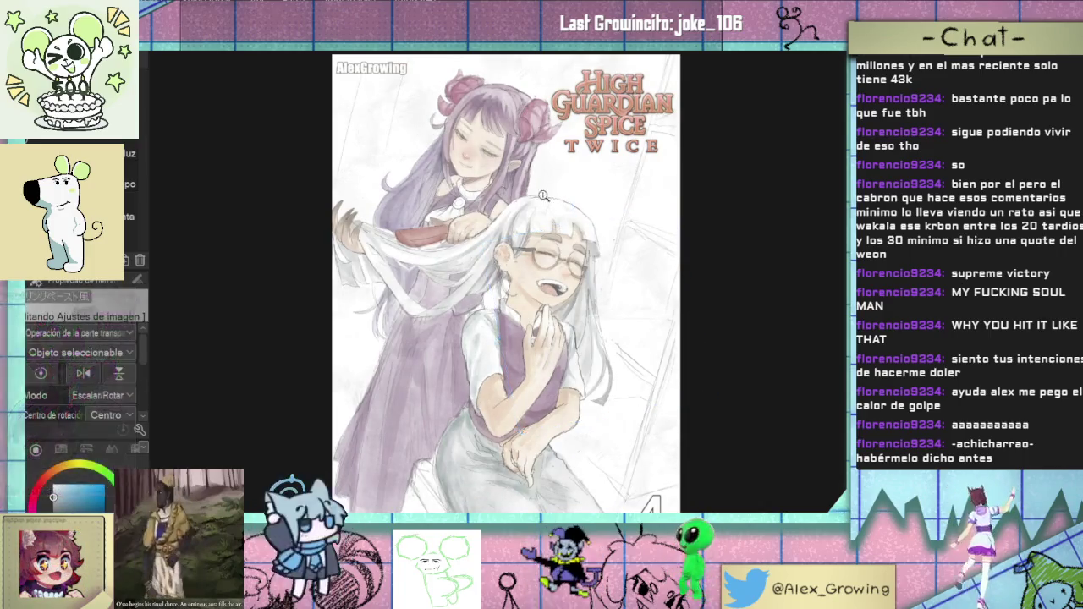
pyautogui.scroll(3, 543, 184)
pyautogui.moveTo(688, 252); pyautogui.dragTo(728, 280)
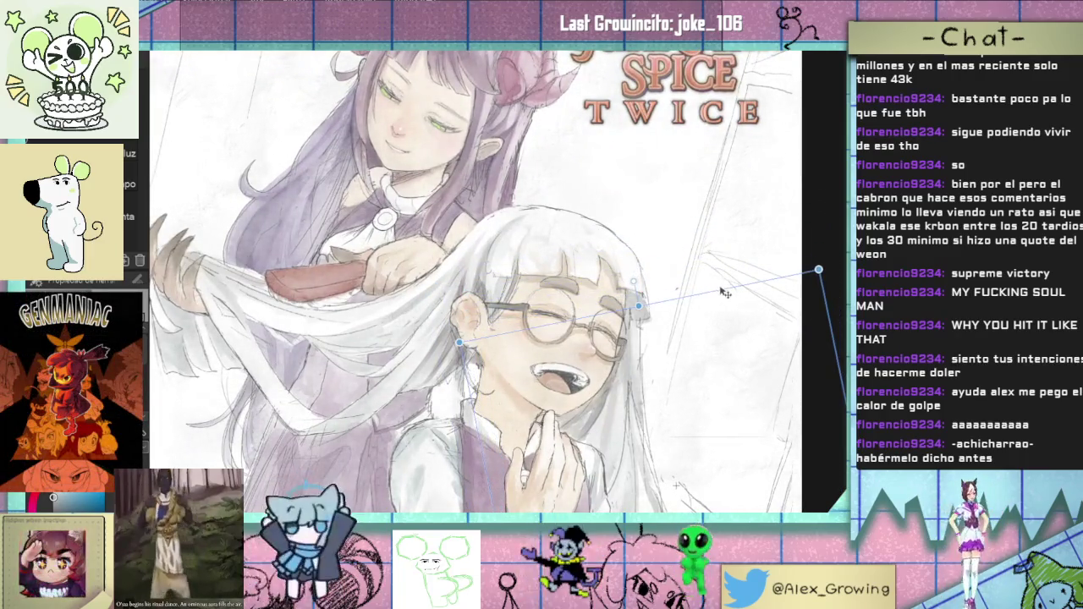
# Step: Nudge the paper texture tile right and down and commit the transform over the cover
pyautogui.press('Return')
pyautogui.hotkey('ctrl', '0')
pyautogui.moveTo(704, 253); pyautogui.dragTo(605, 185)
pyautogui.hotkey('ctrl', 't')
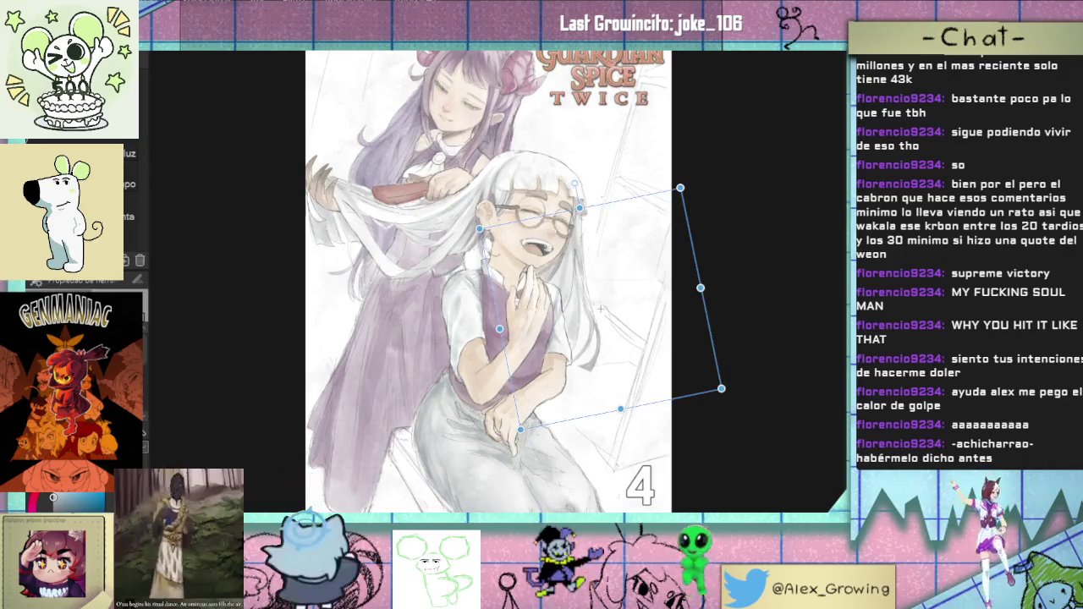
pyautogui.scroll(1, 601, 310)
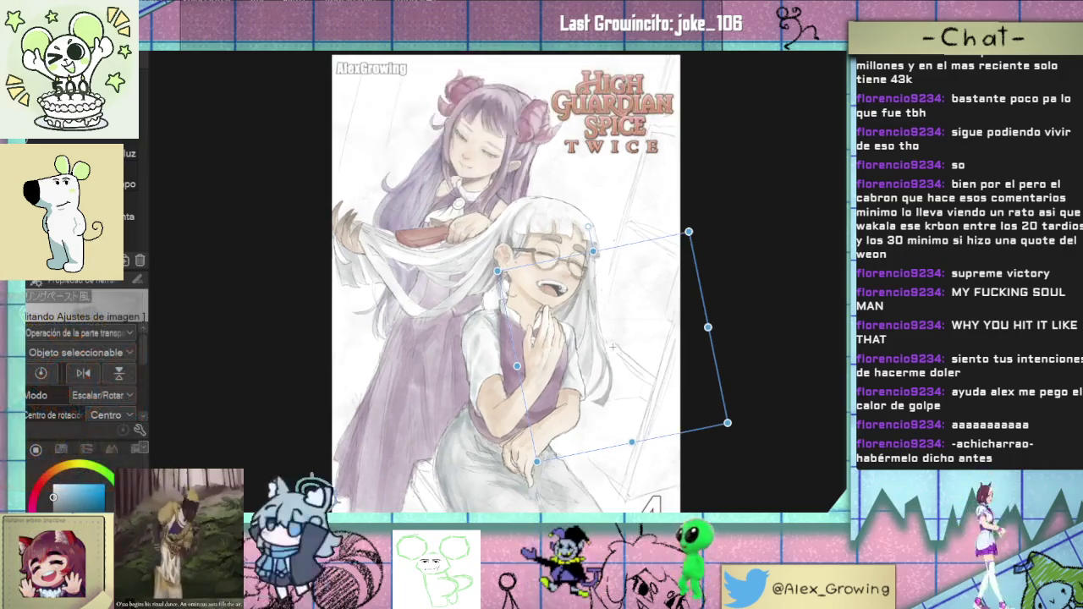
pyautogui.scroll(2, 627, 355)
pyautogui.scroll(2, 659, 404)
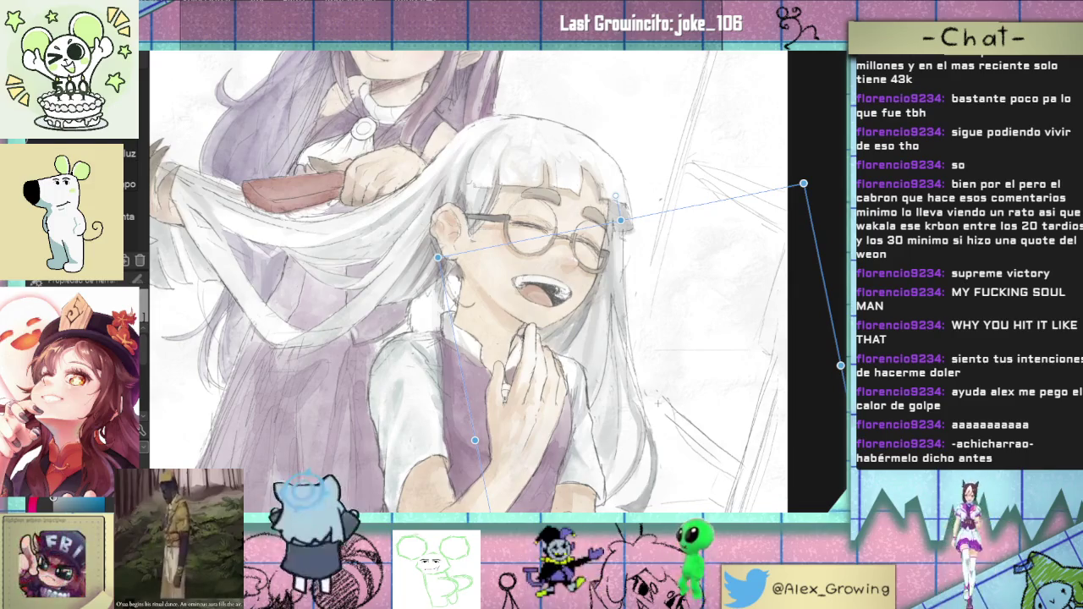
pyautogui.press('Return')
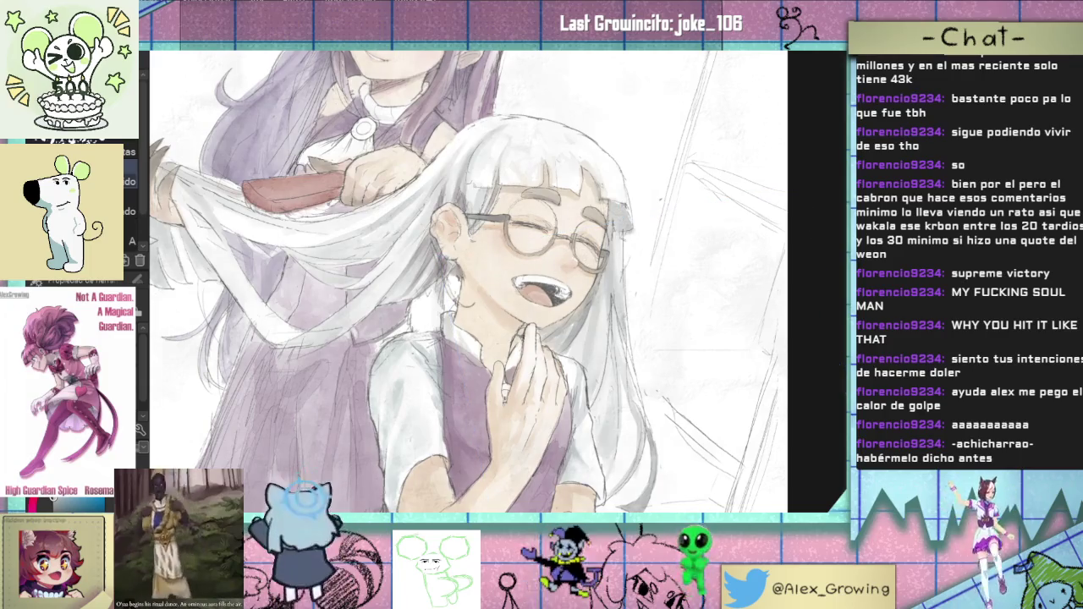
pyautogui.hotkey('ctrl', '0')
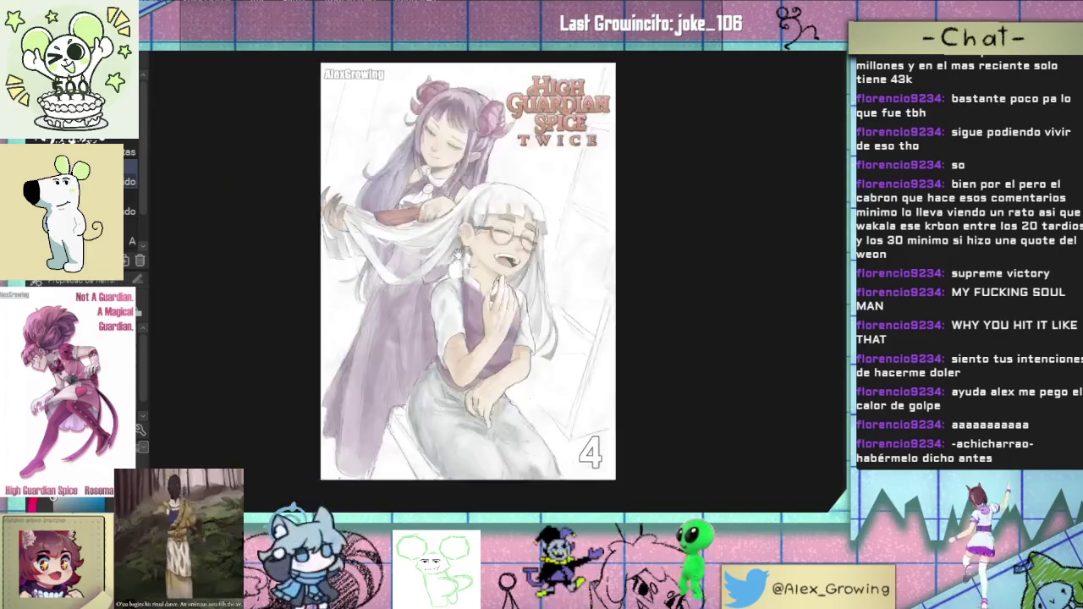
# Step: Look over the underlying pencil sketch and pan across the illustration
pyautogui.scroll(3, 454, 251)
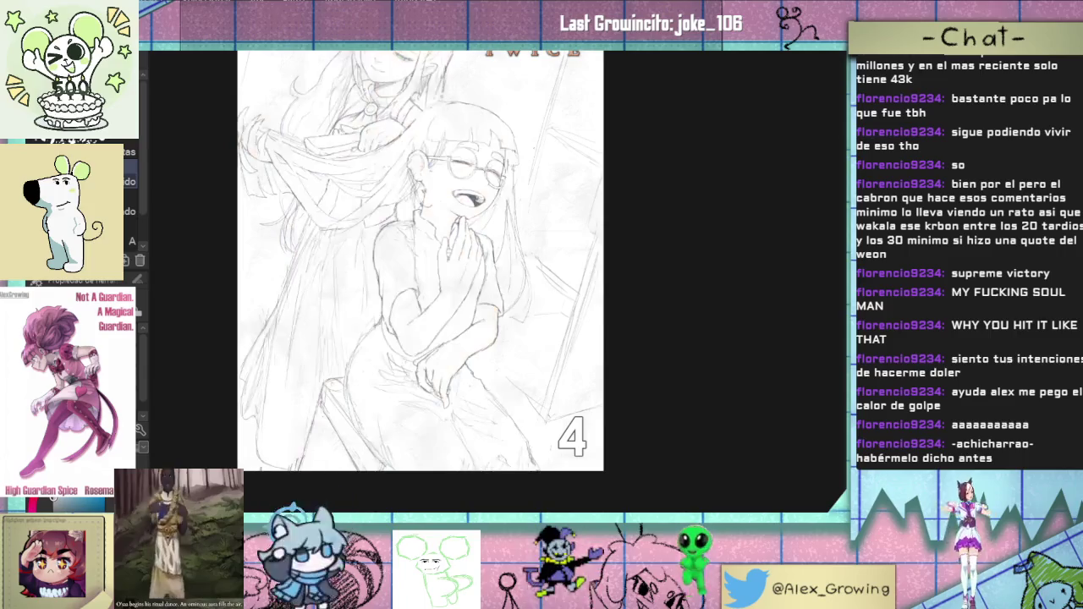
pyautogui.moveTo(559, 232)
pyautogui.mouseDown()
pyautogui.moveTo(517, 312)
pyautogui.moveTo(655, 317)
pyautogui.mouseUp()
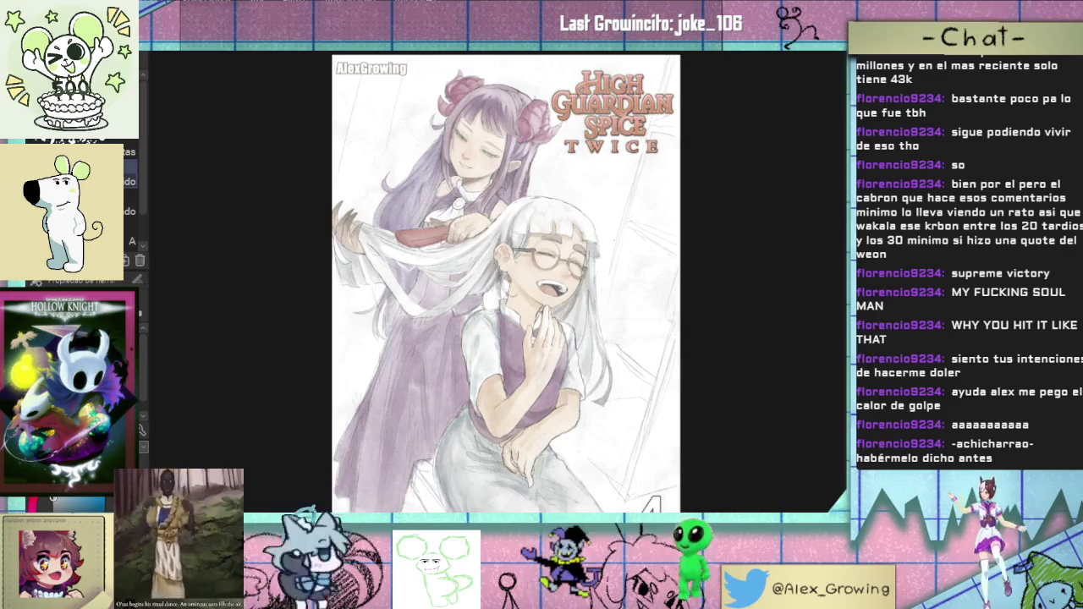
pyautogui.moveTo(677, 154)
pyautogui.mouseDown()
pyautogui.moveTo(584, 243)
pyautogui.moveTo(590, 256)
pyautogui.moveTo(655, 100)
pyautogui.mouseUp()
pyautogui.scroll(1, 584, 244)
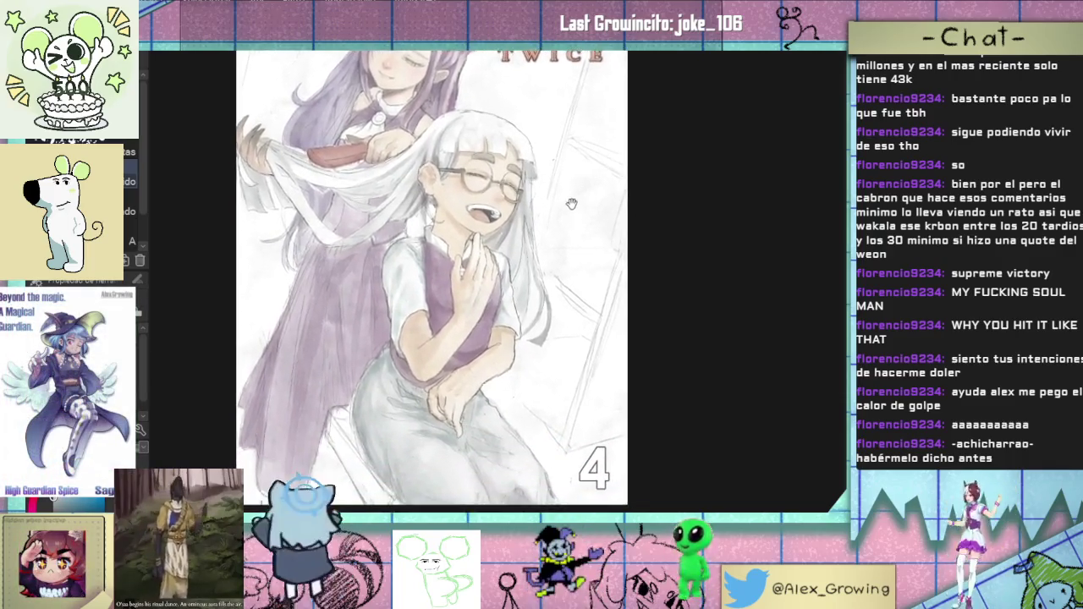
pyautogui.scroll(-3, 424, 347)
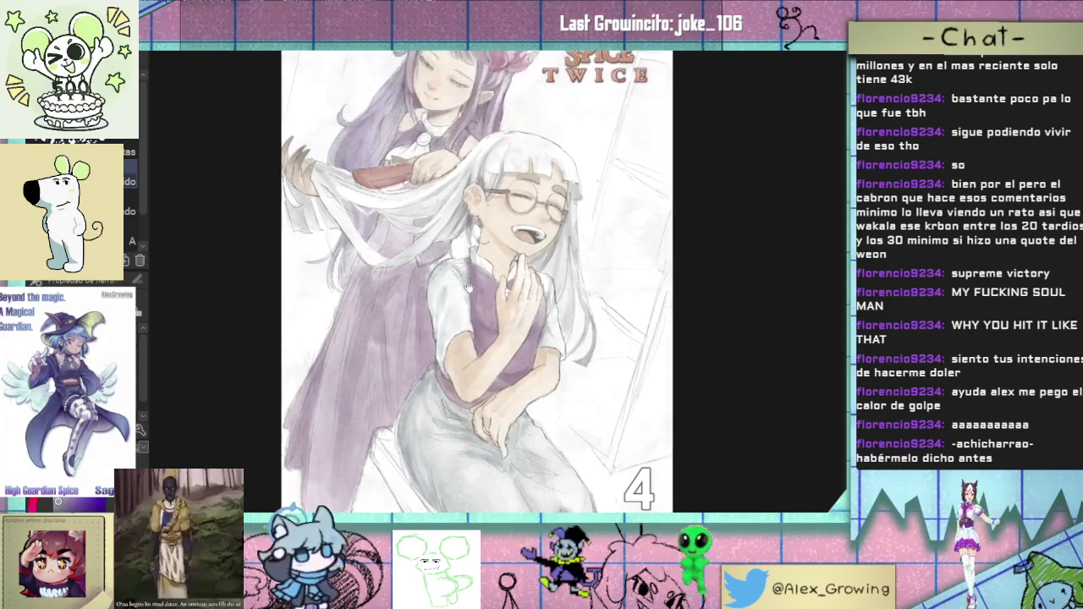
pyautogui.scroll(-1, 498, 349)
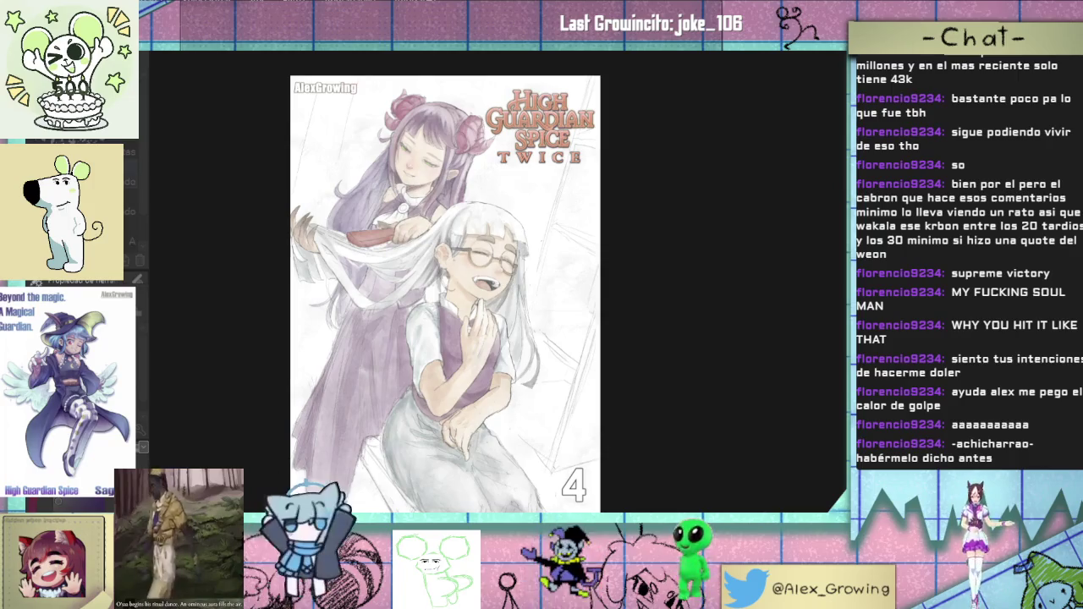
# Step: Compare the cover with and without the pink-and-cyan tint, ending with it hidden and zoomed in
pyautogui.hotkey('ctrl', 'z')
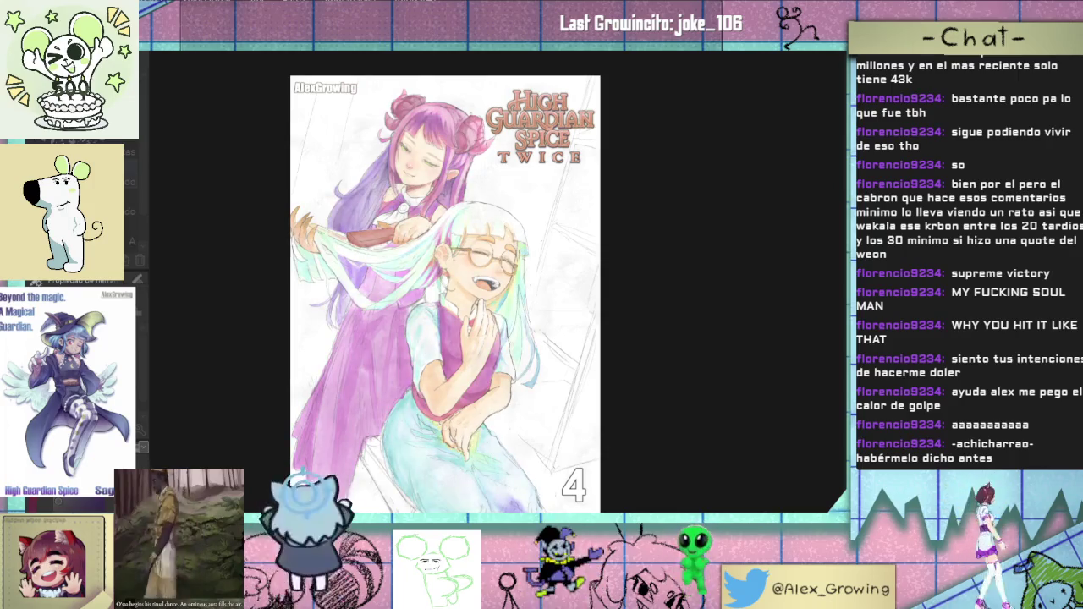
pyautogui.hotkey('ctrl', 'y')
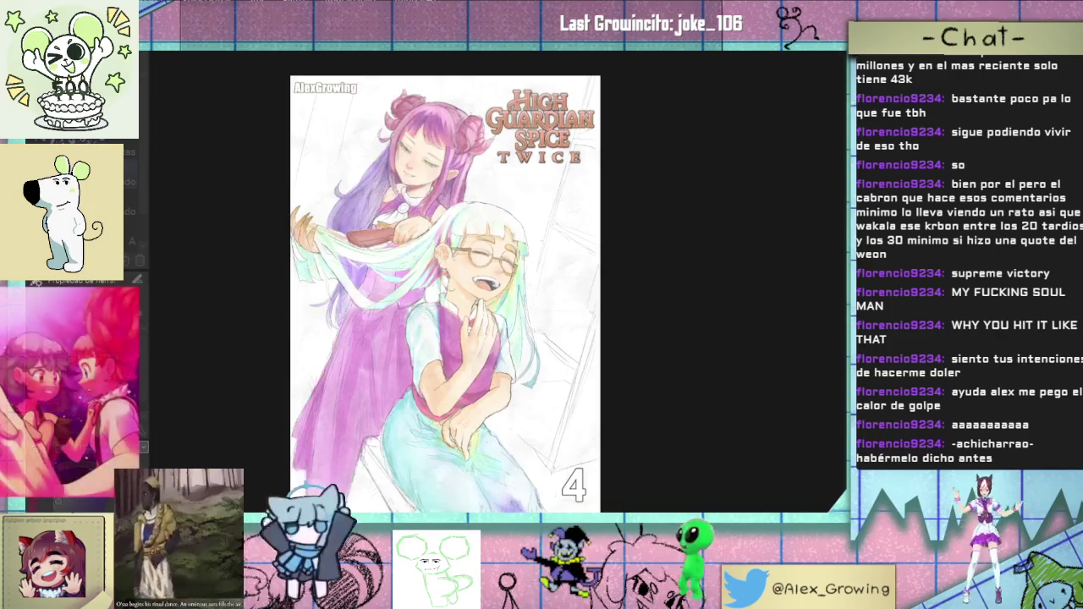
pyautogui.hotkey('ctrl', 'z')
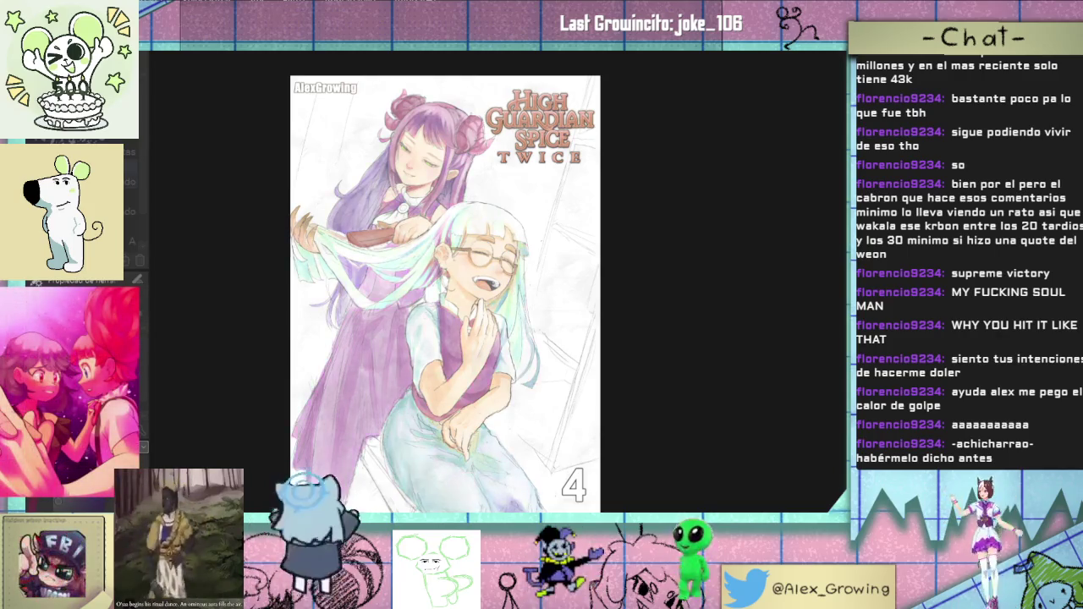
pyautogui.hotkey('ctrl', 'y')
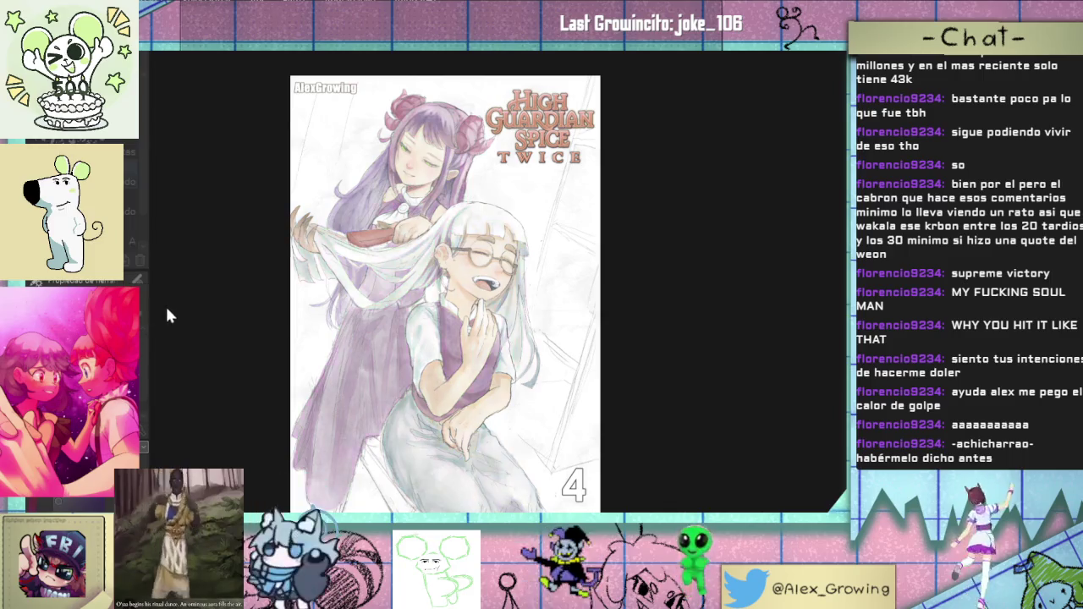
pyautogui.hotkey('ctrl', 'z')
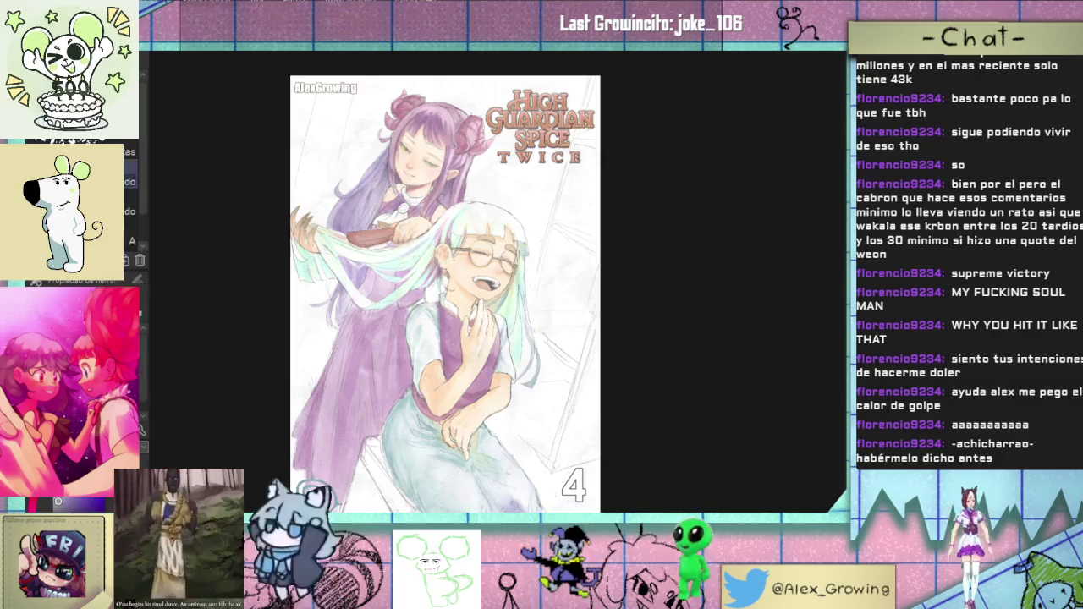
pyautogui.hotkey('ctrl', '+')
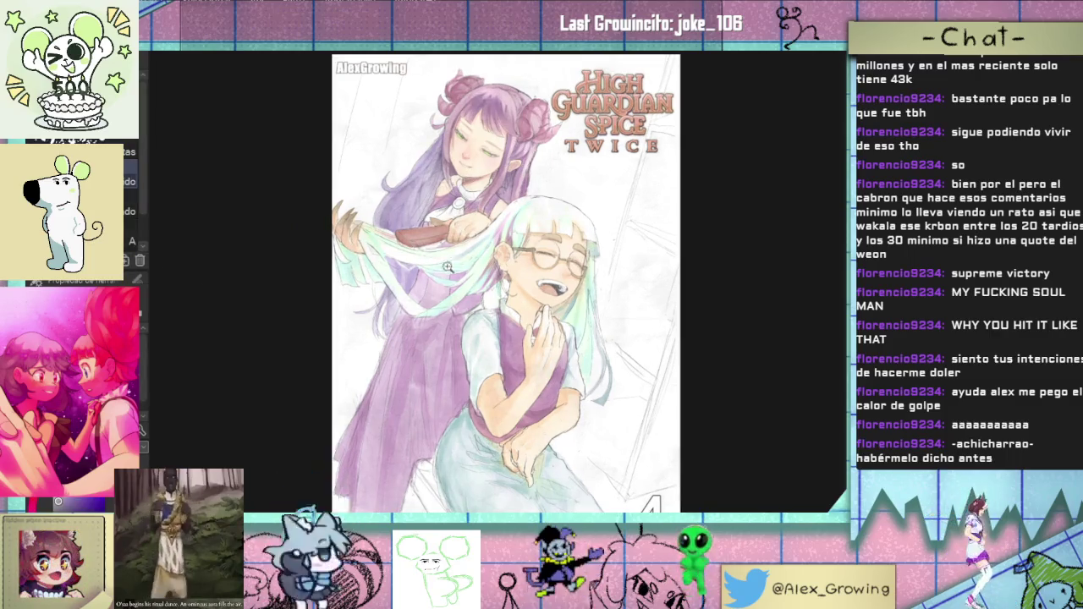
pyautogui.moveTo(438, 263); pyautogui.dragTo(335, 247)
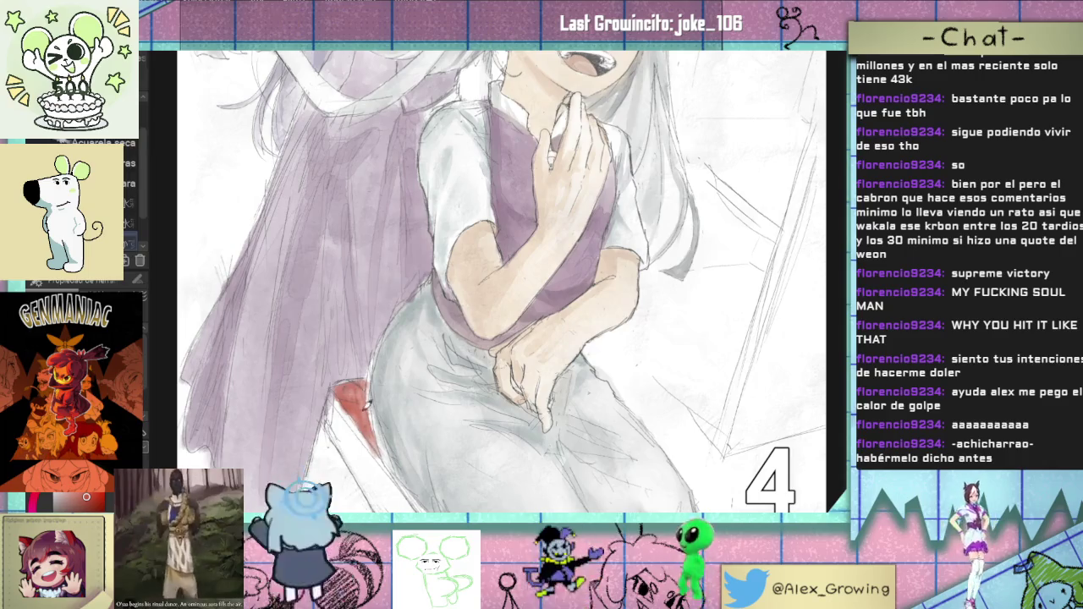
# Step: Zoom in on the white-haired girl's torso, lap and the stool beneath her
pyautogui.scroll(-3, 368, 410)
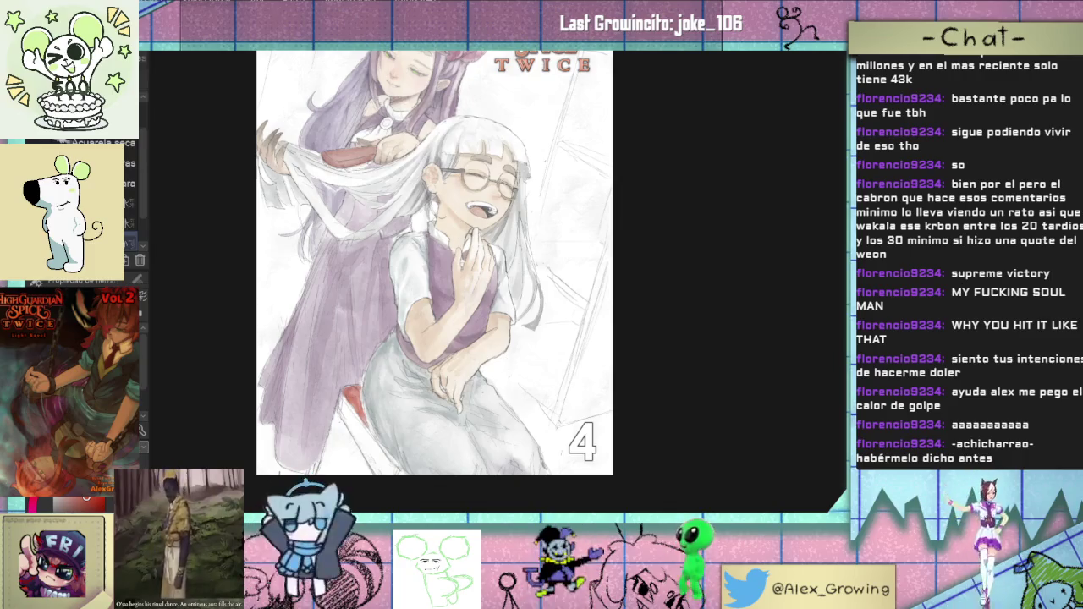
pyautogui.moveTo(386, 406); pyautogui.dragTo(423, 389)
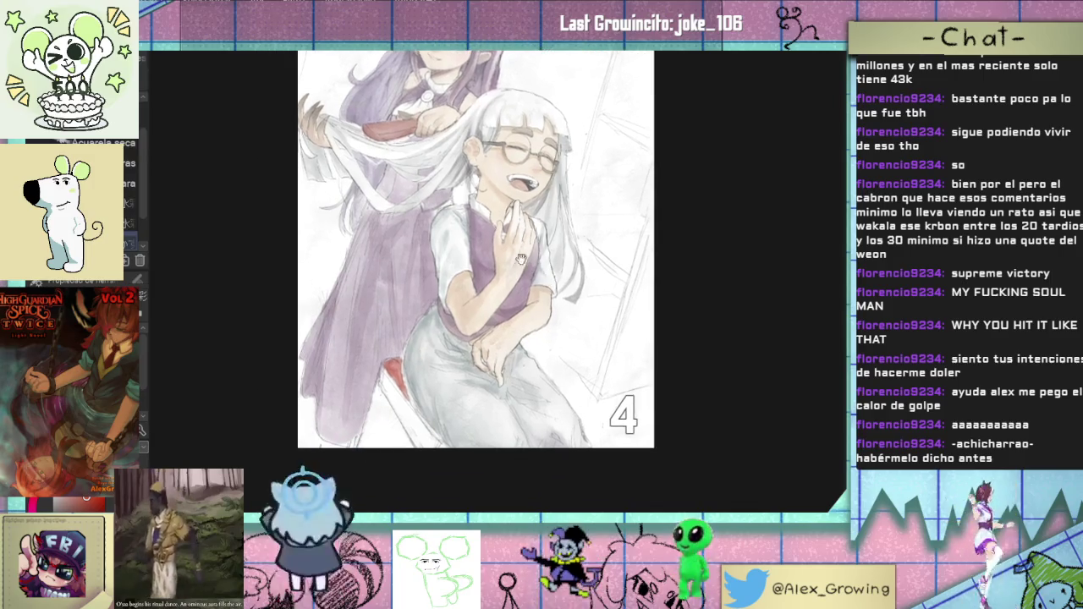
# Step: Switch watercolour brushes and paint red watercolour down the stool beside the skirt
pyautogui.scroll(2, 466, 302)
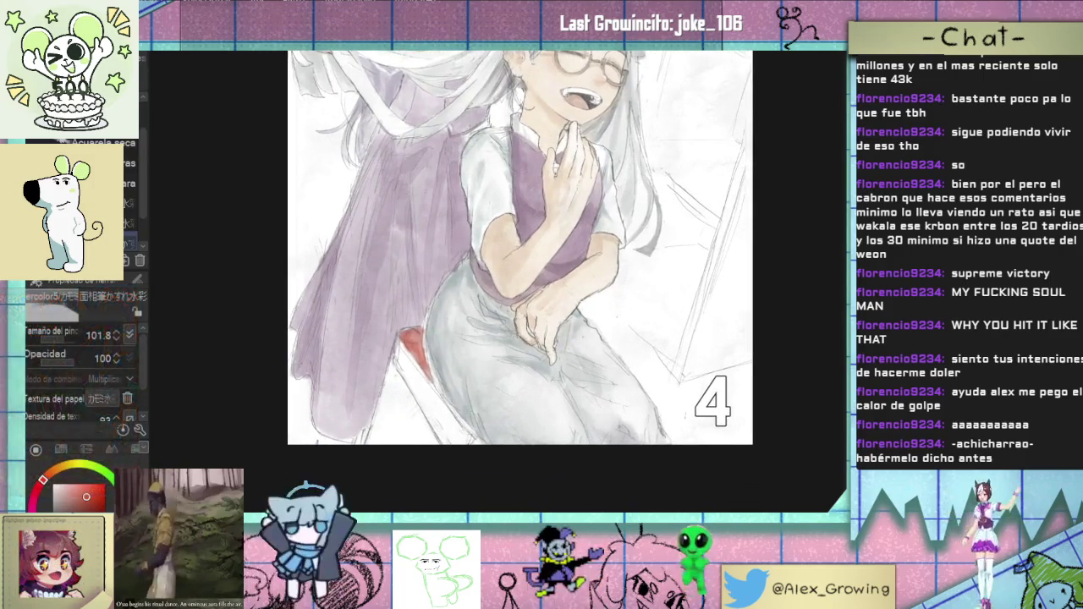
pyautogui.press('j')
pyautogui.moveTo(442, 337); pyautogui.dragTo(432, 399)
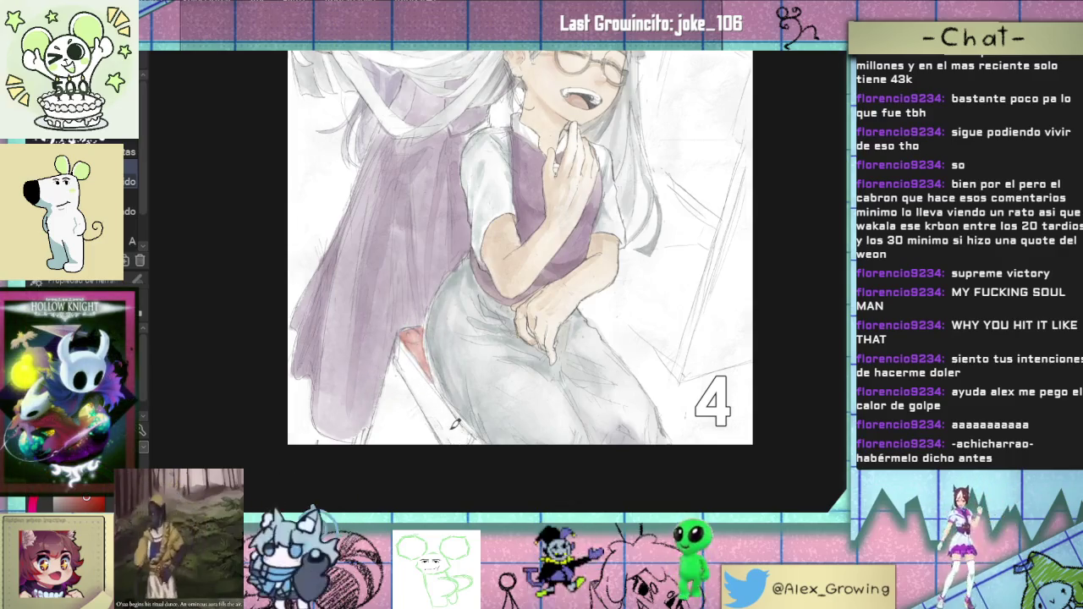
pyautogui.press('b')
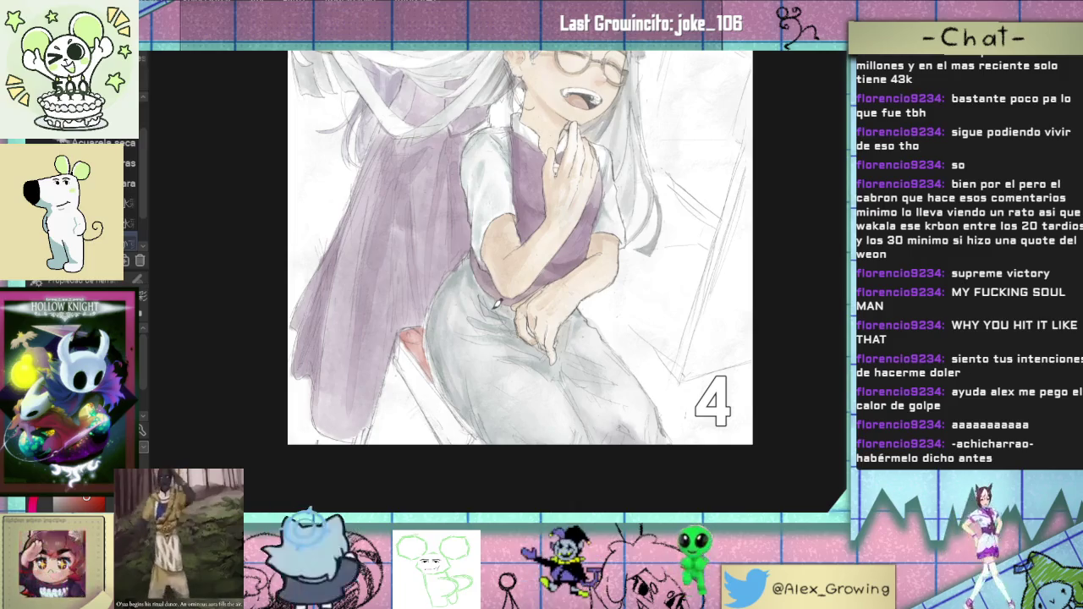
pyautogui.scroll(3, 495, 446)
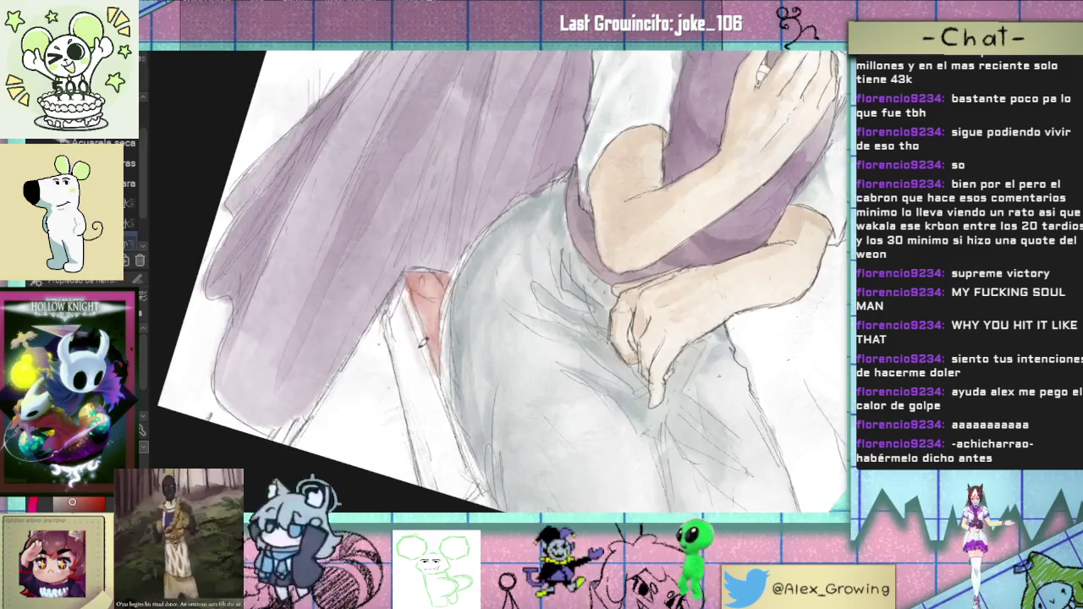
pyautogui.moveTo(407, 284); pyautogui.dragTo(443, 461)
pyautogui.moveTo(397, 309)
pyautogui.mouseDown()
pyautogui.moveTo(428, 461)
pyautogui.moveTo(409, 340)
pyautogui.moveTo(427, 435)
pyautogui.mouseUp()
pyautogui.moveTo(415, 373)
pyautogui.mouseDown()
pyautogui.moveTo(445, 449)
pyautogui.moveTo(454, 428)
pyautogui.mouseUp()
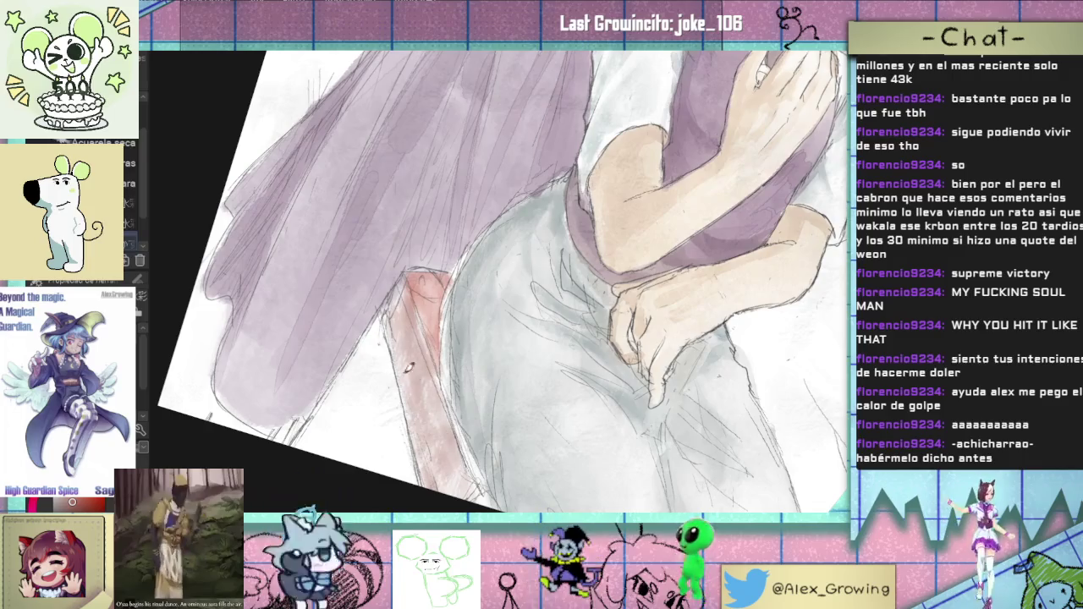
# Step: Deepen the red along the stool's side with more layered strokes
pyautogui.scroll(-2, 413, 336)
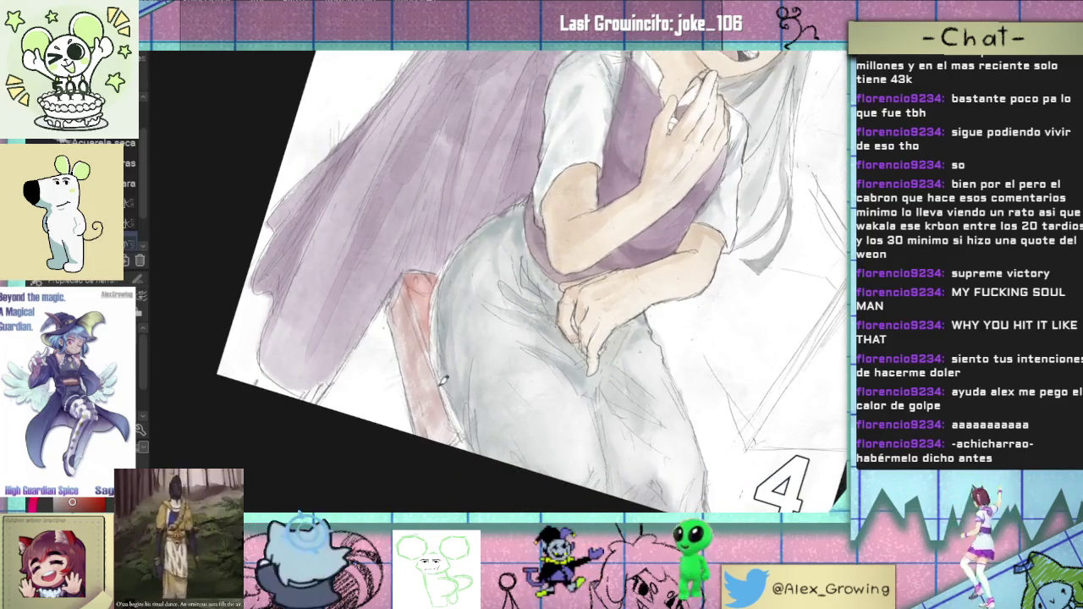
pyautogui.moveTo(407, 302)
pyautogui.mouseDown()
pyautogui.moveTo(423, 385)
pyautogui.moveTo(410, 385)
pyautogui.moveTo(398, 343)
pyautogui.mouseUp()
pyautogui.moveTo(402, 275); pyautogui.dragTo(404, 406)
pyautogui.moveTo(415, 303)
pyautogui.mouseDown()
pyautogui.moveTo(448, 436)
pyautogui.moveTo(447, 373)
pyautogui.mouseUp()
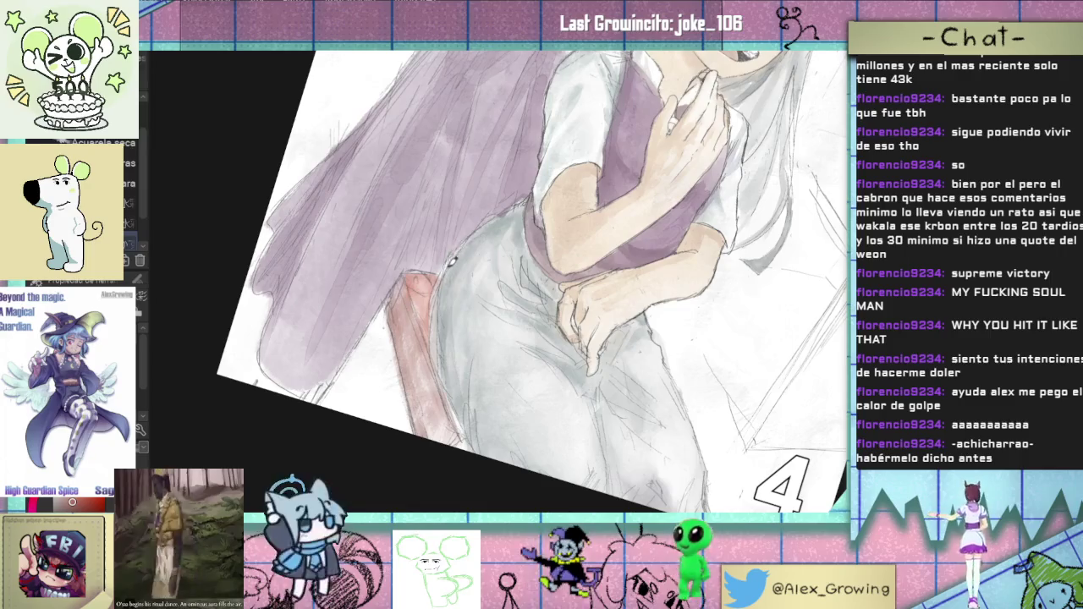
pyautogui.scroll(-3, 508, 212)
pyautogui.scroll(3, 580, 188)
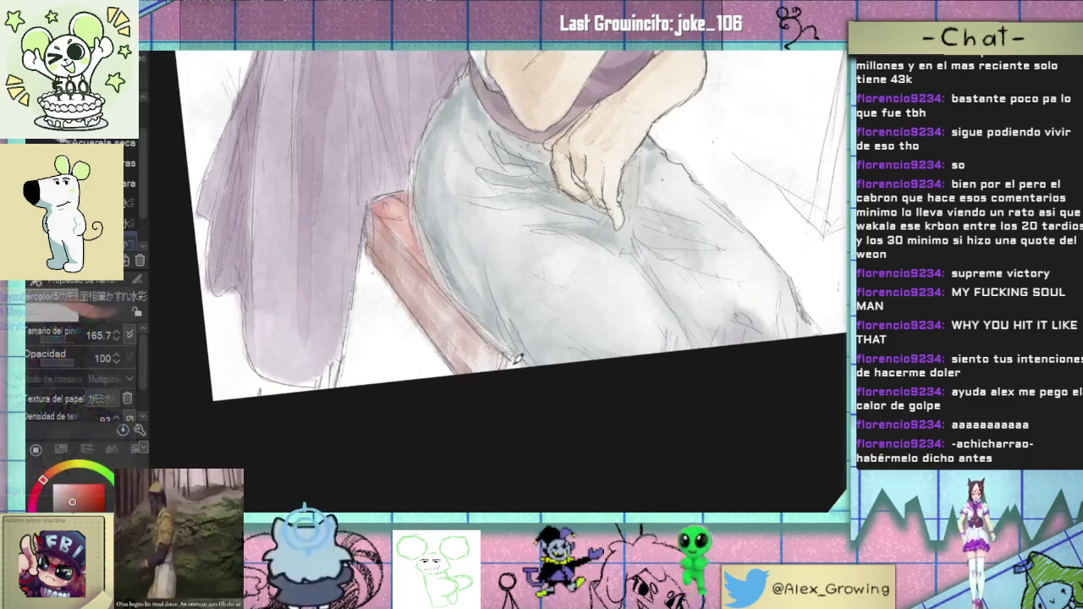
pyautogui.scroll(-1, 445, 296)
# Step: Shade the stool's left edge and add darker red-brown strokes, zooming to check
pyautogui.moveTo(412, 254)
pyautogui.mouseDown()
pyautogui.moveTo(389, 354)
pyautogui.moveTo(404, 343)
pyautogui.mouseUp()
pyautogui.moveTo(414, 276); pyautogui.dragTo(404, 359)
pyautogui.moveTo(440, 288)
pyautogui.mouseDown()
pyautogui.moveTo(427, 334)
pyautogui.moveTo(458, 309)
pyautogui.mouseUp()
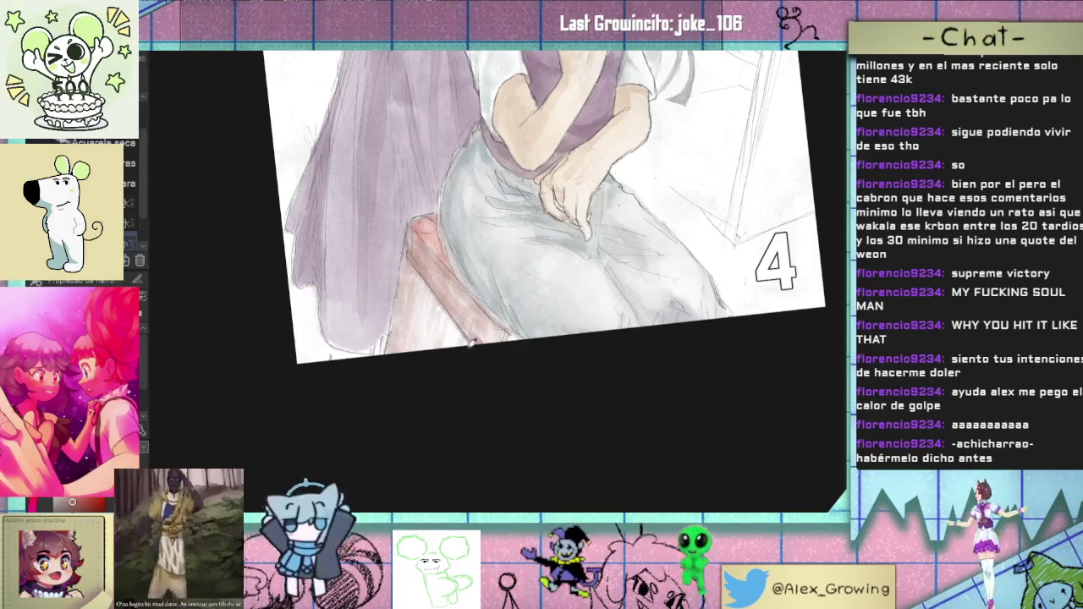
pyautogui.moveTo(448, 355)
pyautogui.mouseDown()
pyautogui.moveTo(452, 303)
pyautogui.moveTo(425, 323)
pyautogui.moveTo(429, 293)
pyautogui.mouseUp()
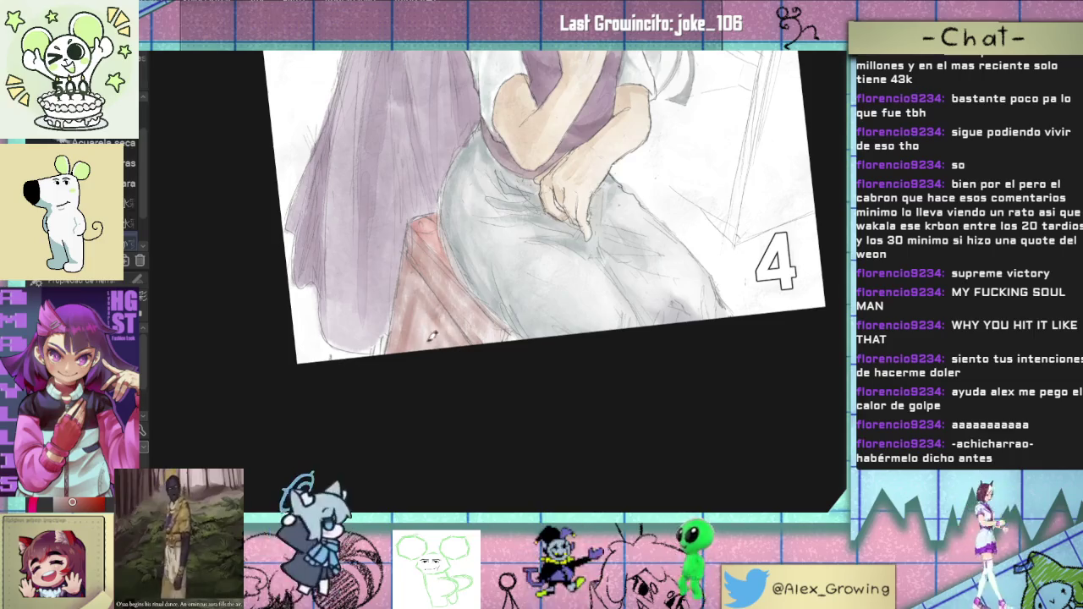
pyautogui.scroll(-2, 457, 341)
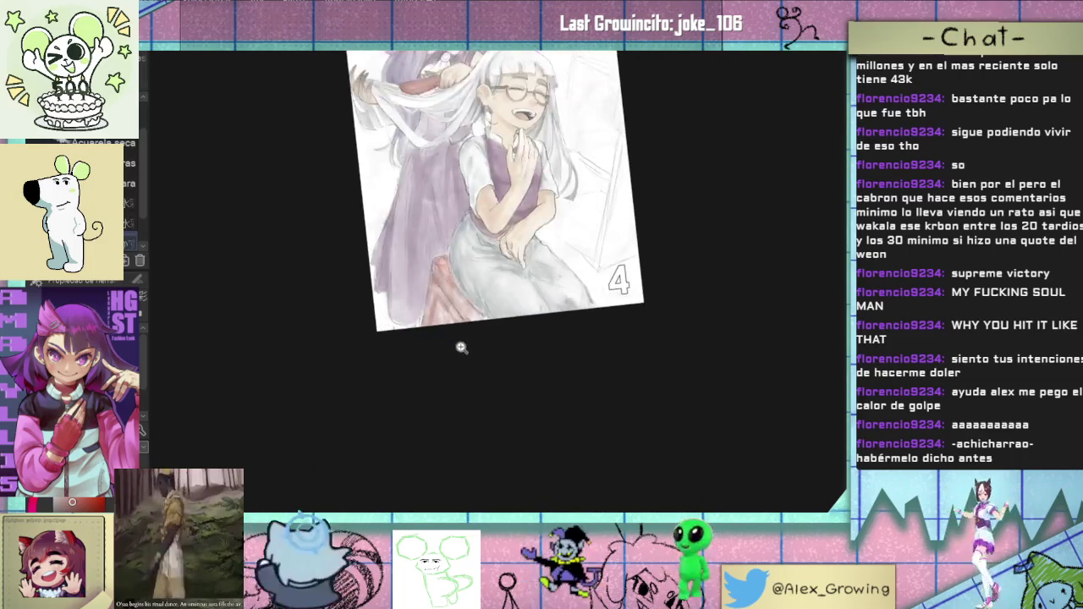
pyautogui.scroll(2, 460, 345)
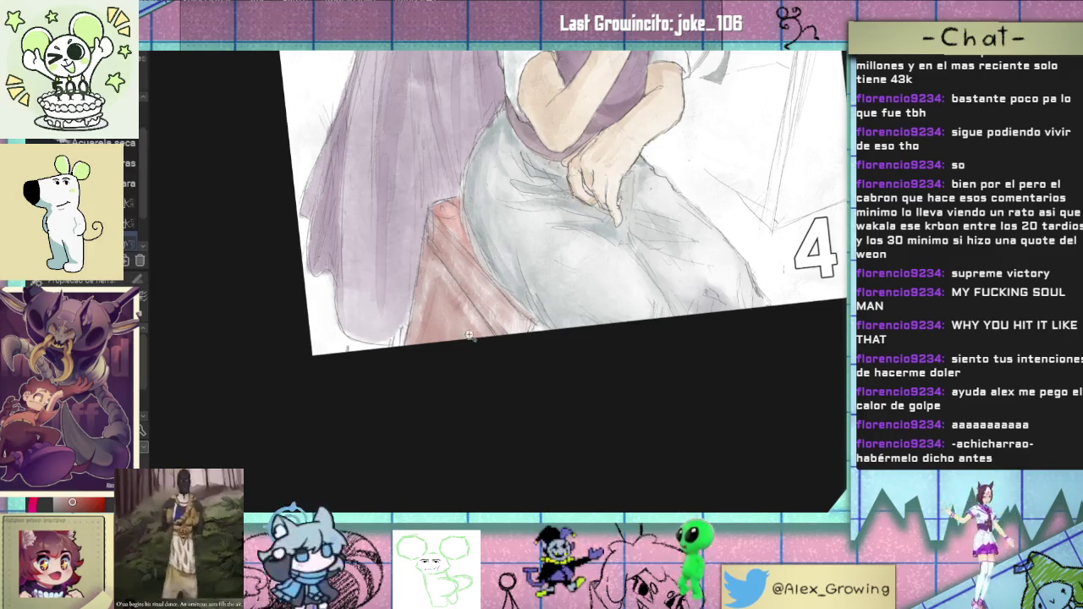
pyautogui.scroll(-5, 475, 332)
pyautogui.scroll(5, 419, 332)
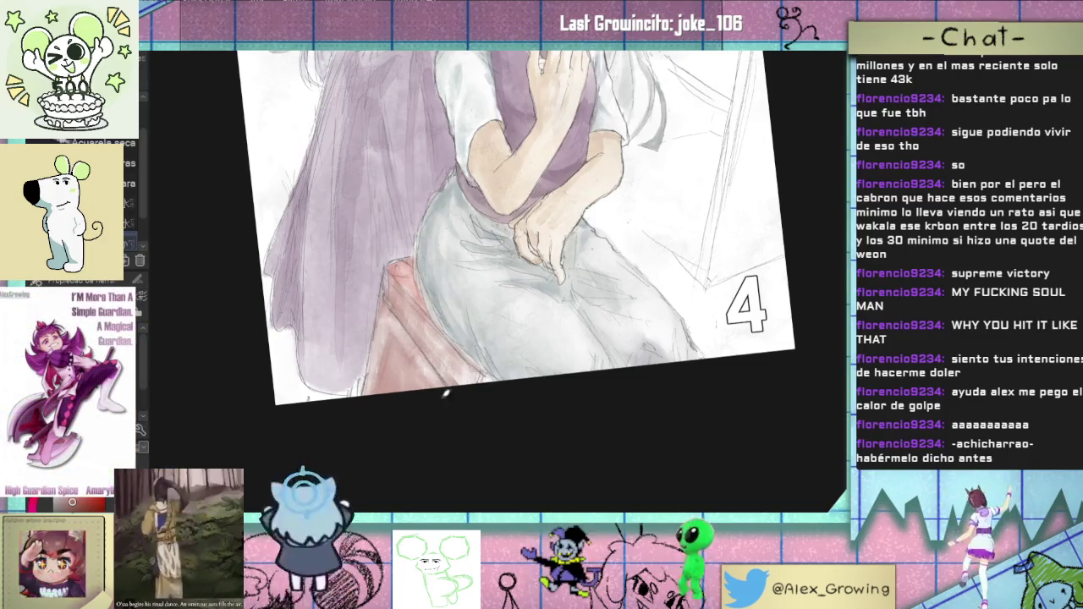
pyautogui.scroll(-3, 460, 415)
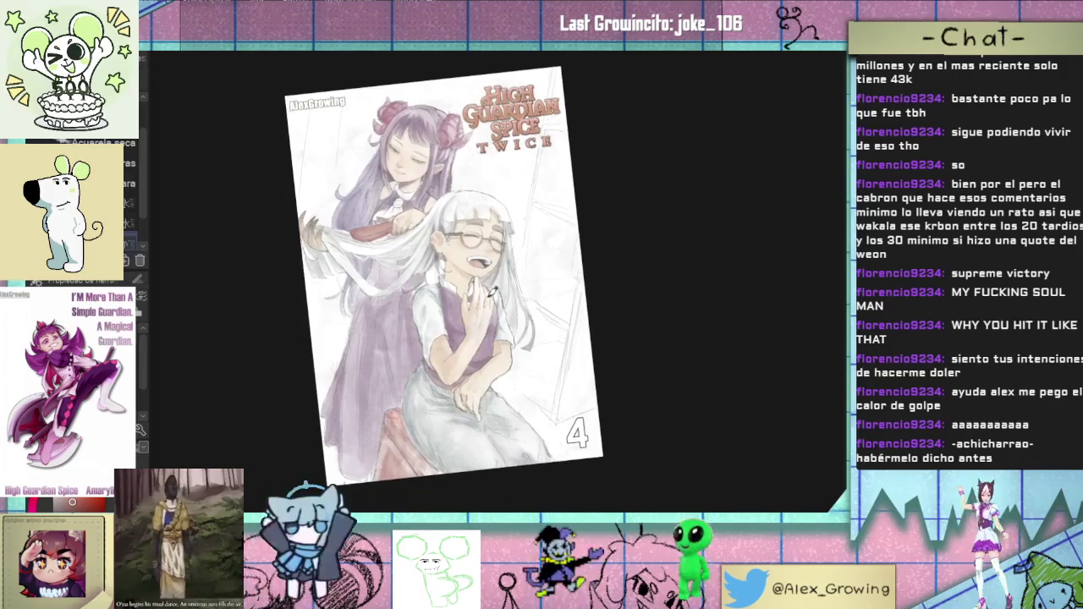
# Step: Reset the canvas rotation with Ctrl+0 so the whole cover fits upright
pyautogui.hotkey('ctrl', '0')
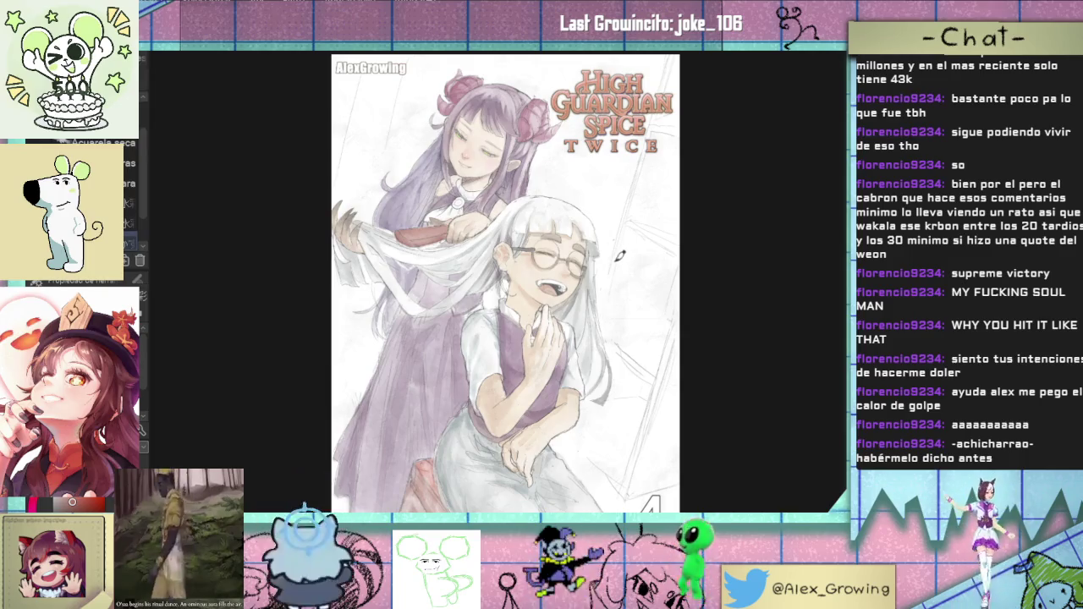
# Step: Alternate between close zoomed views and the full cover fitted to the window
pyautogui.scroll(3, 621, 252)
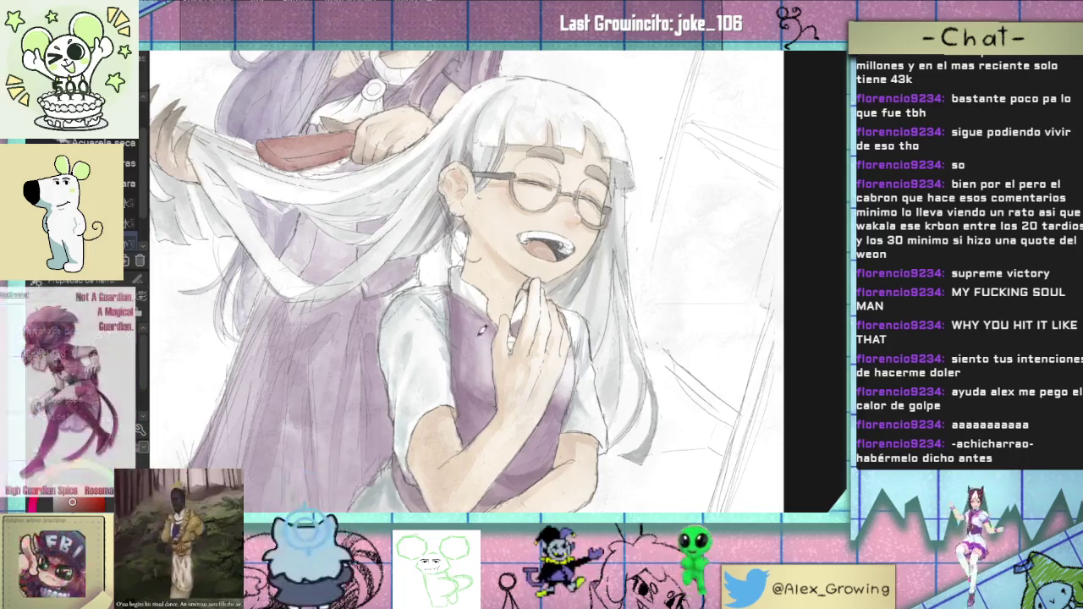
pyautogui.hotkey('ctrl', '0')
pyautogui.scroll(5, 491, 279)
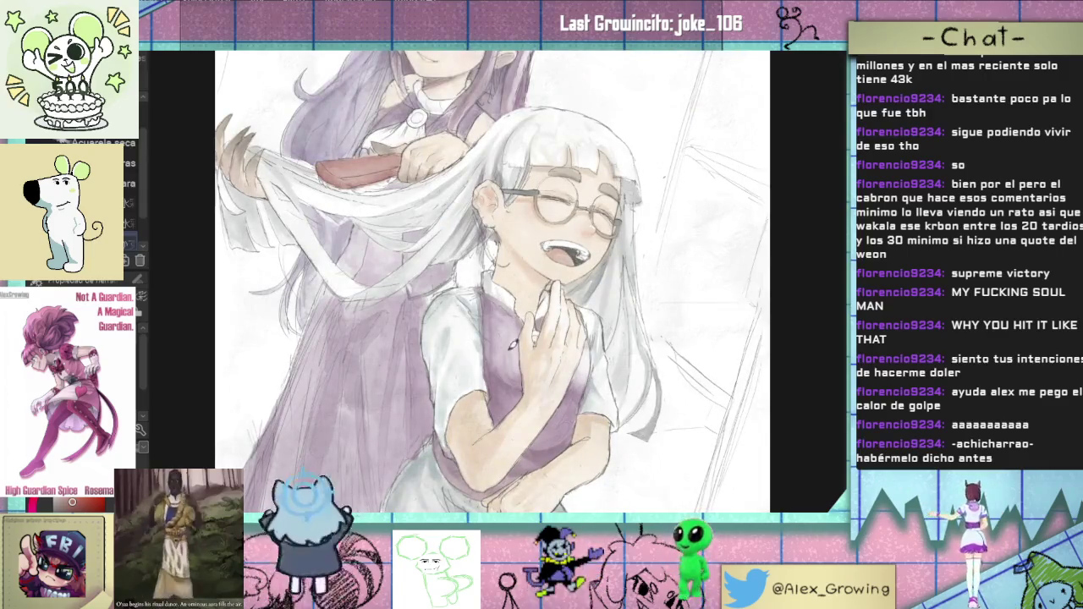
pyautogui.hotkey('ctrl', '0')
pyautogui.scroll(1, 495, 334)
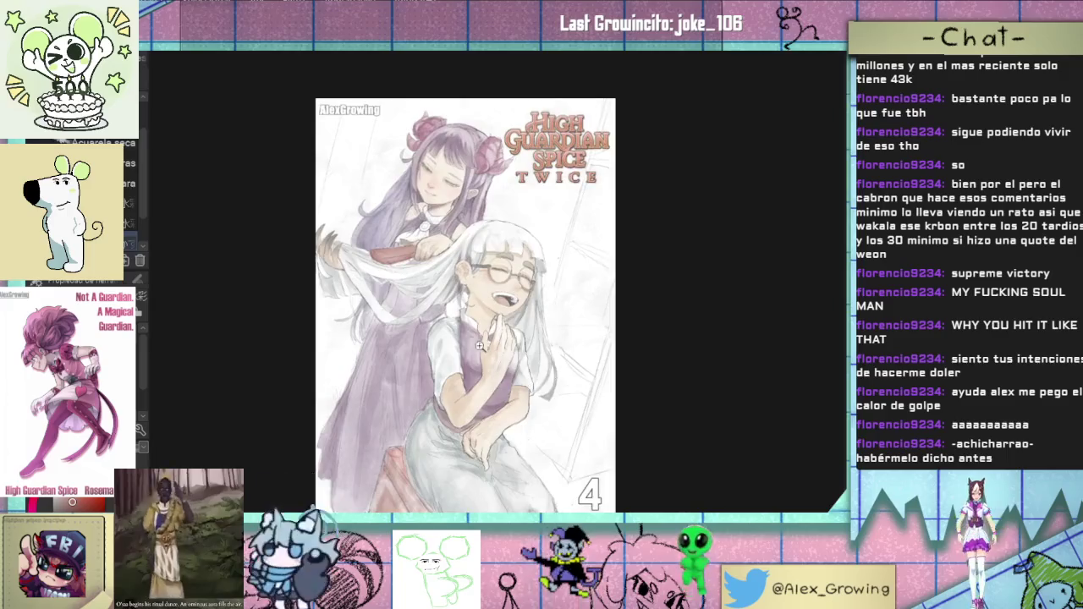
pyautogui.scroll(5, 483, 321)
pyautogui.hotkey('ctrl', '0')
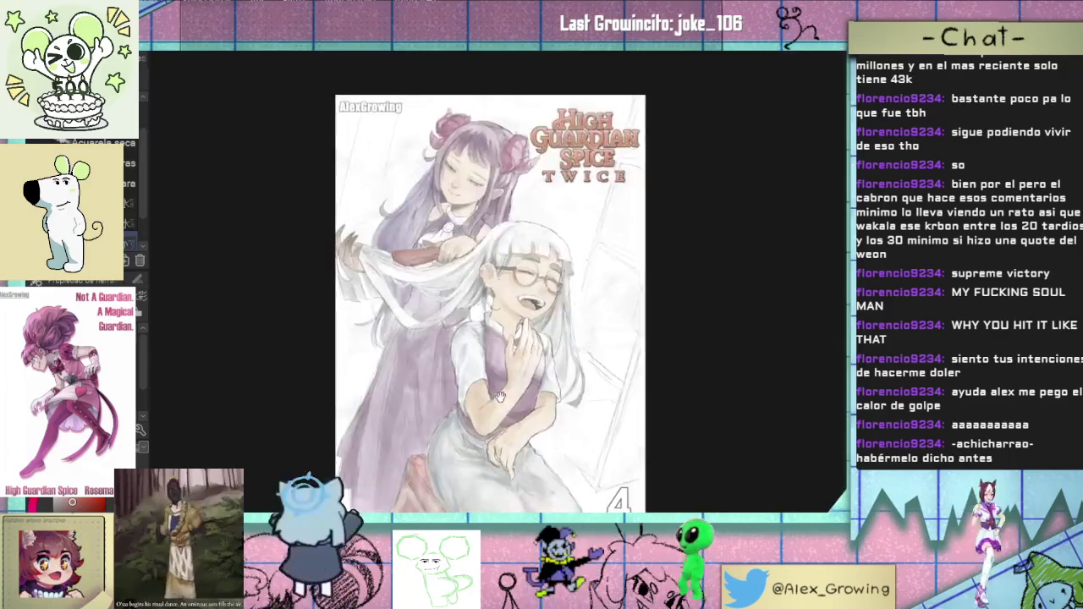
pyautogui.scroll(3, 474, 330)
pyautogui.scroll(2, 477, 347)
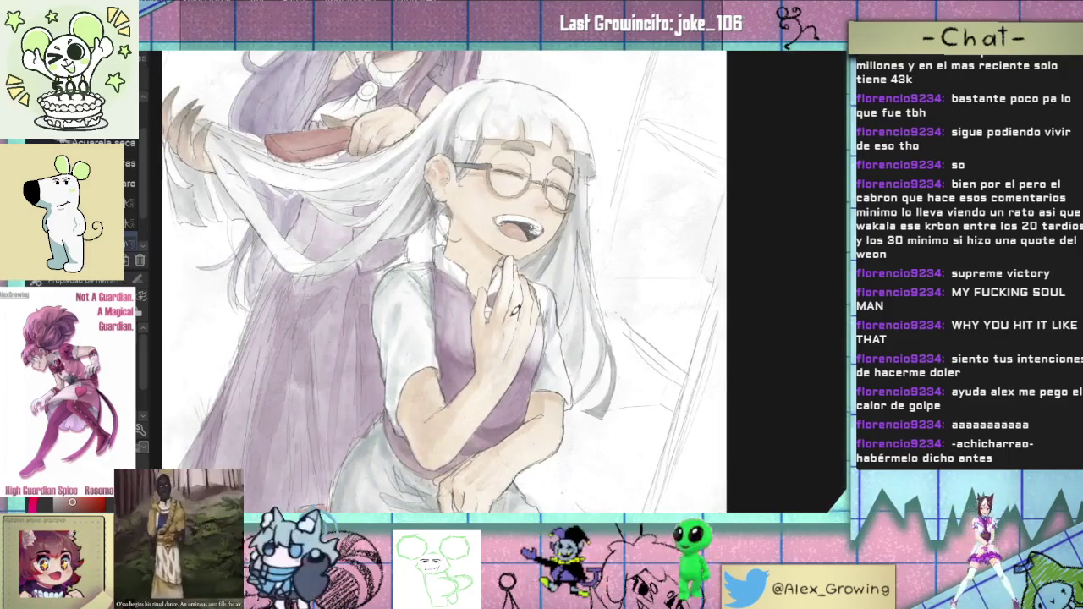
pyautogui.hotkey('ctrl', '0')
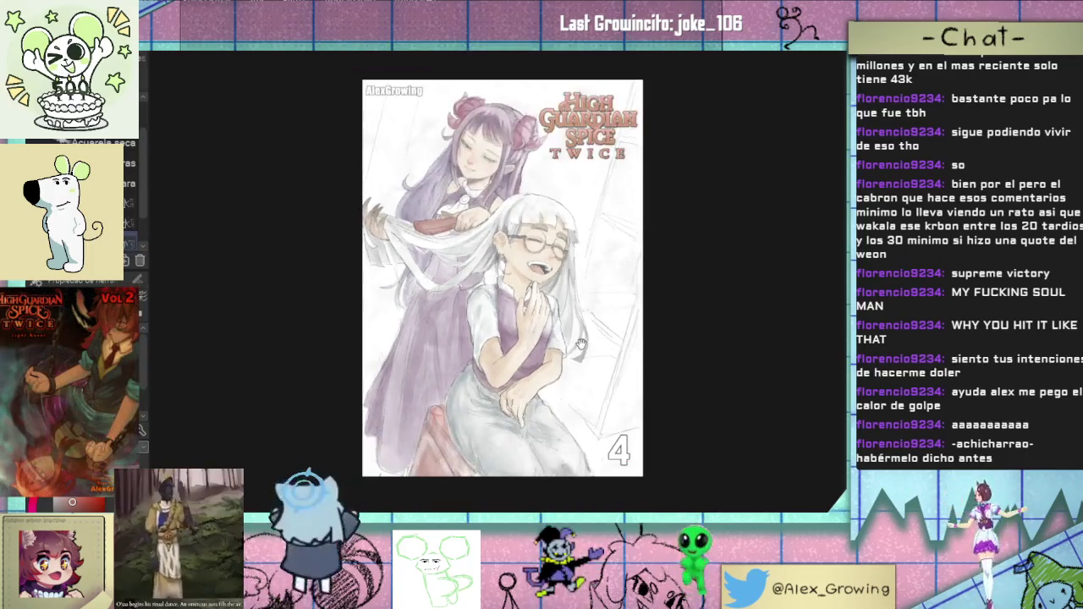
# Step: Tilt the cover view clockwise and zoom in and out to inspect it
pyautogui.press('-')
pyautogui.press('-')
pyautogui.scroll(3, 593, 330)
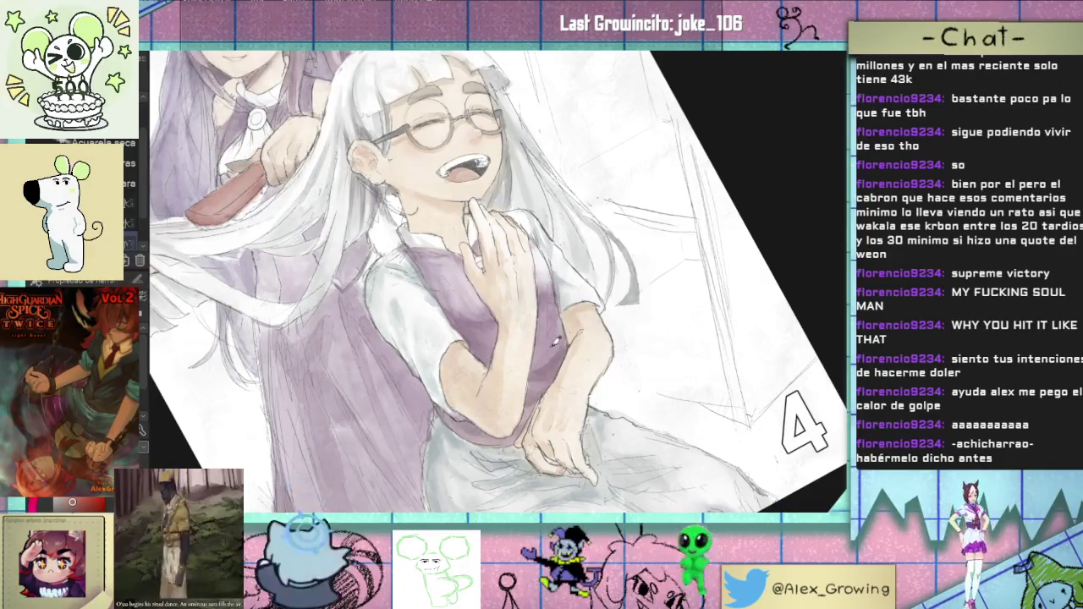
pyautogui.scroll(5, 564, 319)
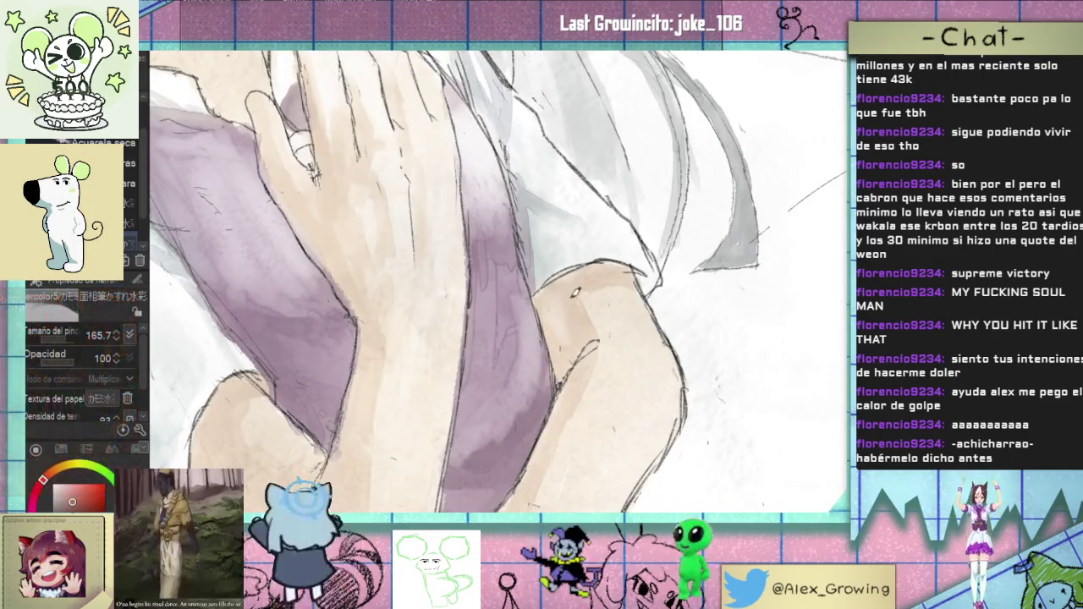
pyautogui.scroll(-5, 615, 331)
pyautogui.scroll(5, 575, 338)
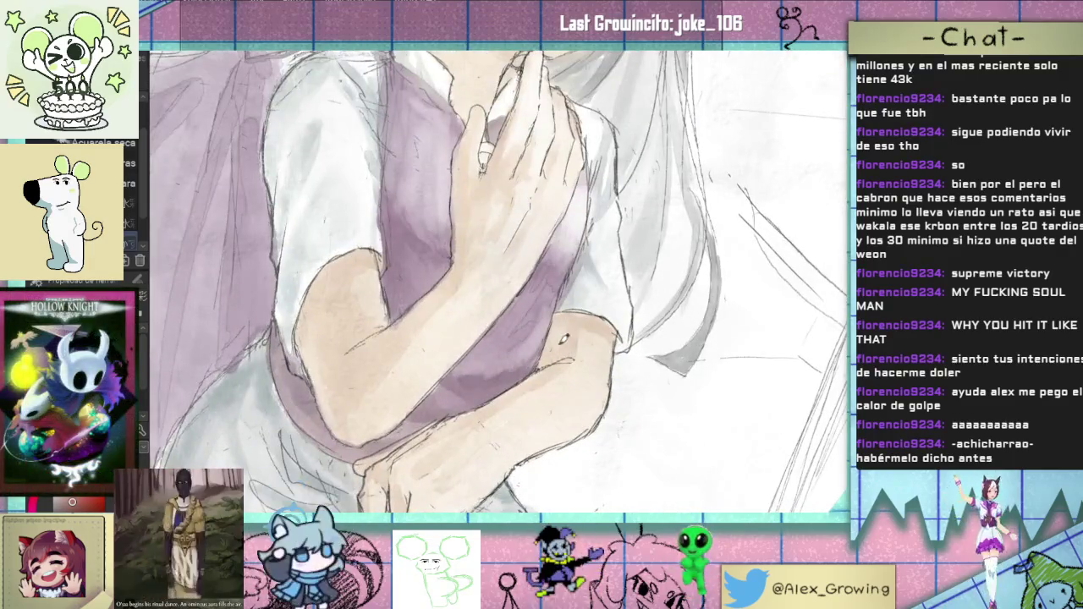
pyautogui.scroll(-5, 524, 375)
pyautogui.scroll(1, 525, 375)
pyautogui.scroll(3, 542, 338)
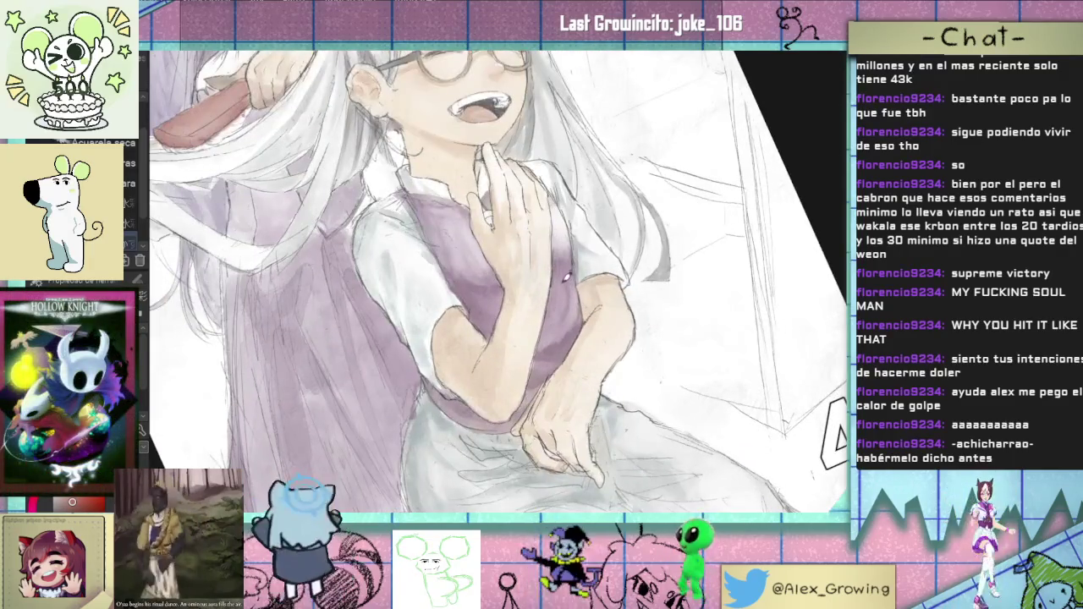
pyautogui.scroll(-5, 588, 370)
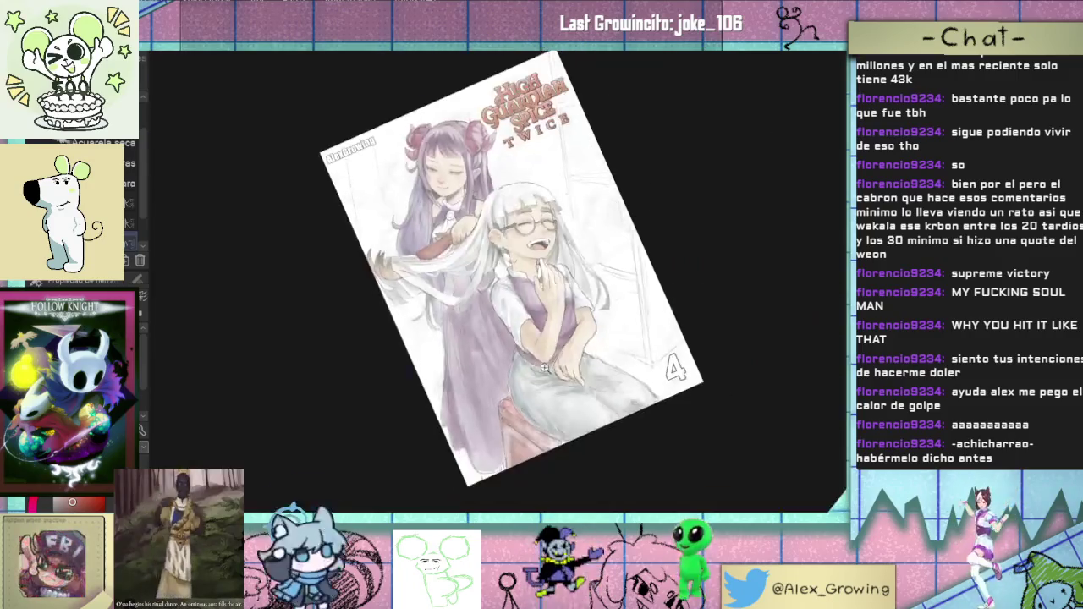
# Step: Reposition the view and brush soft brown shading near the lower-right corner by the 4
pyautogui.moveTo(597, 370); pyautogui.dragTo(567, 391)
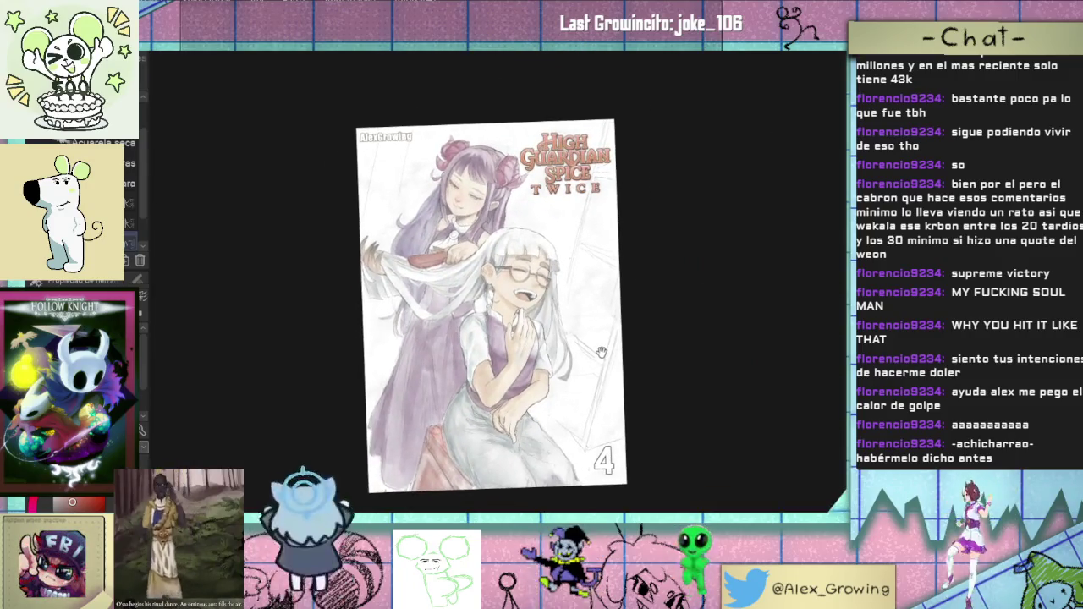
pyautogui.scroll(1, 599, 351)
pyautogui.scroll(2, 558, 364)
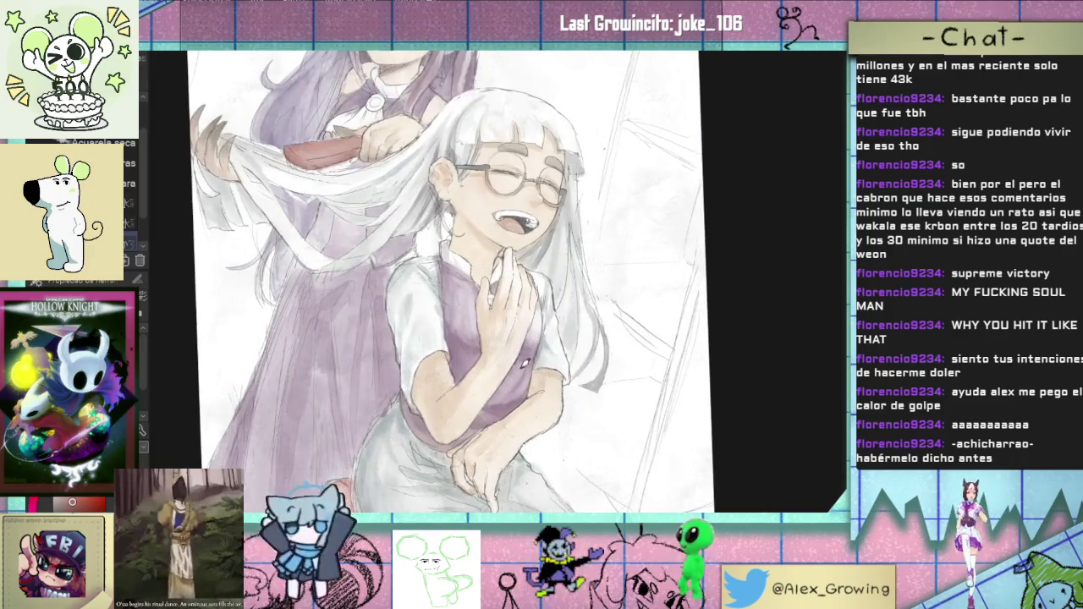
pyautogui.scroll(-4, 559, 364)
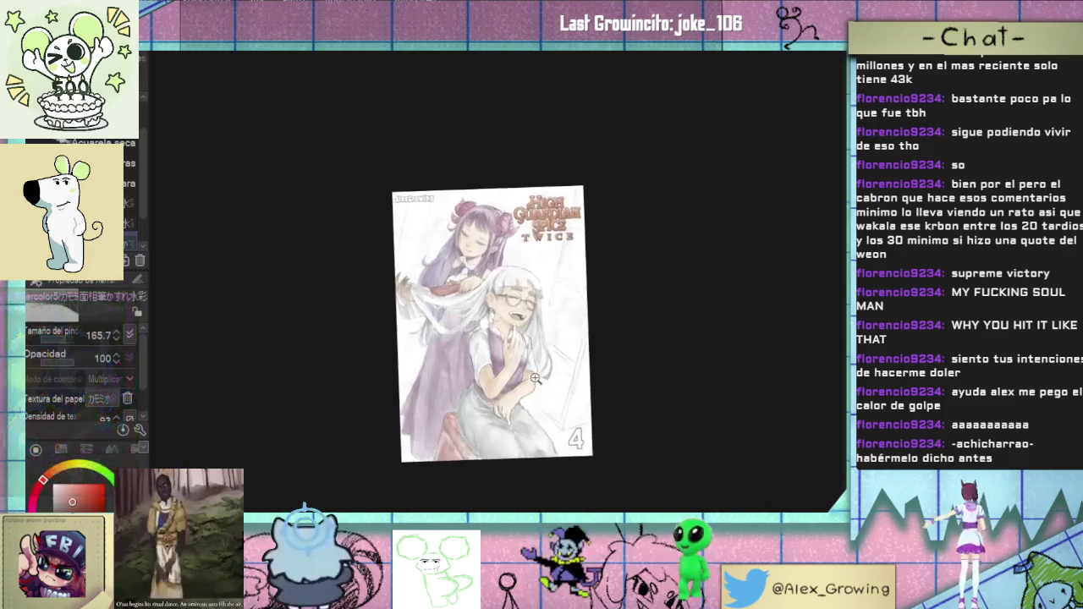
pyautogui.scroll(2, 559, 364)
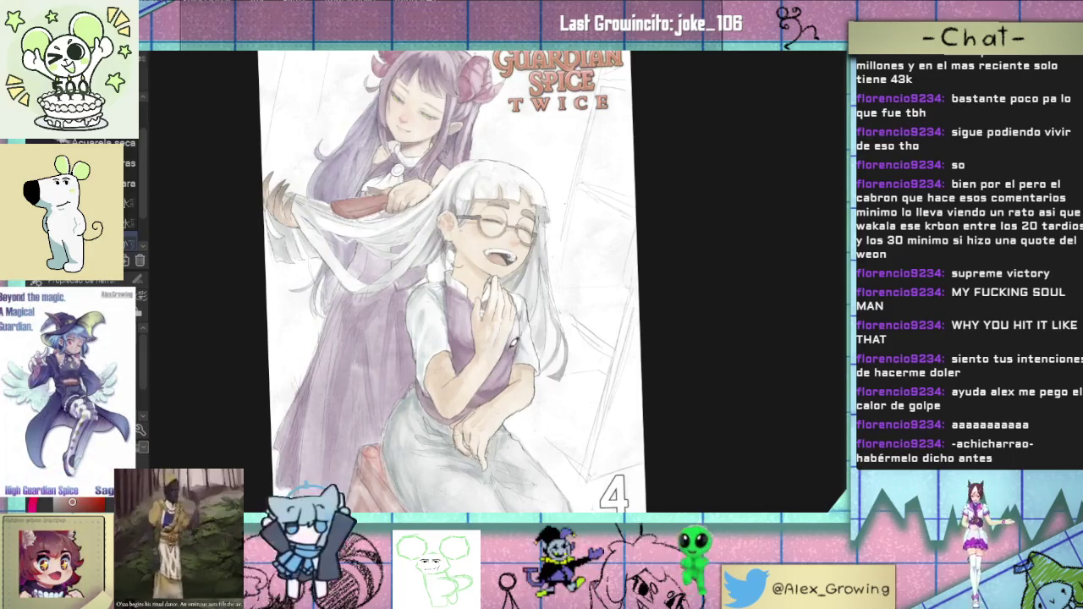
pyautogui.scroll(-3, 525, 339)
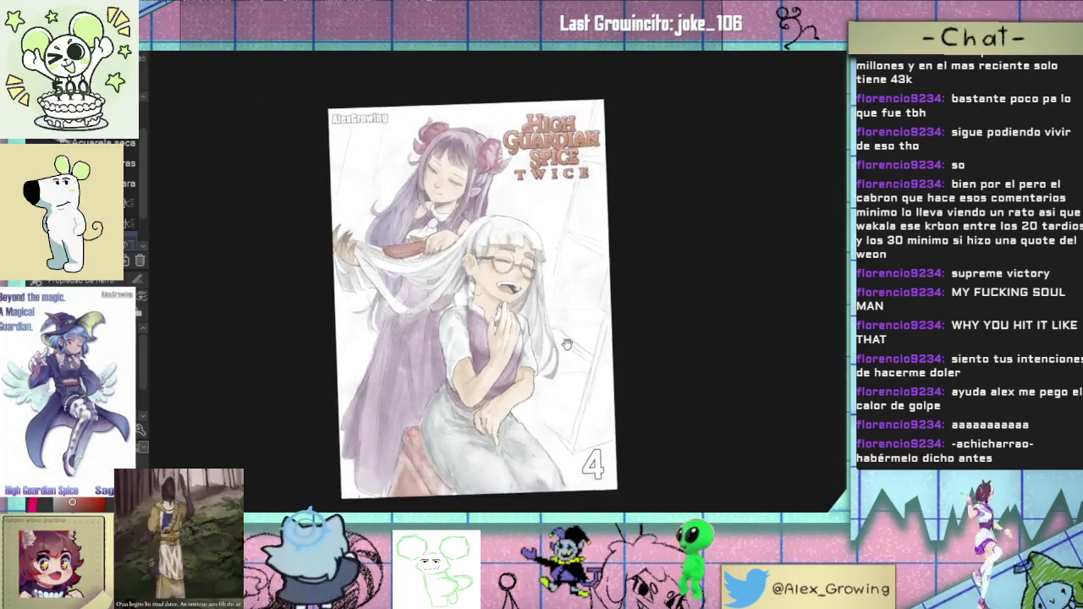
pyautogui.scroll(3, 555, 342)
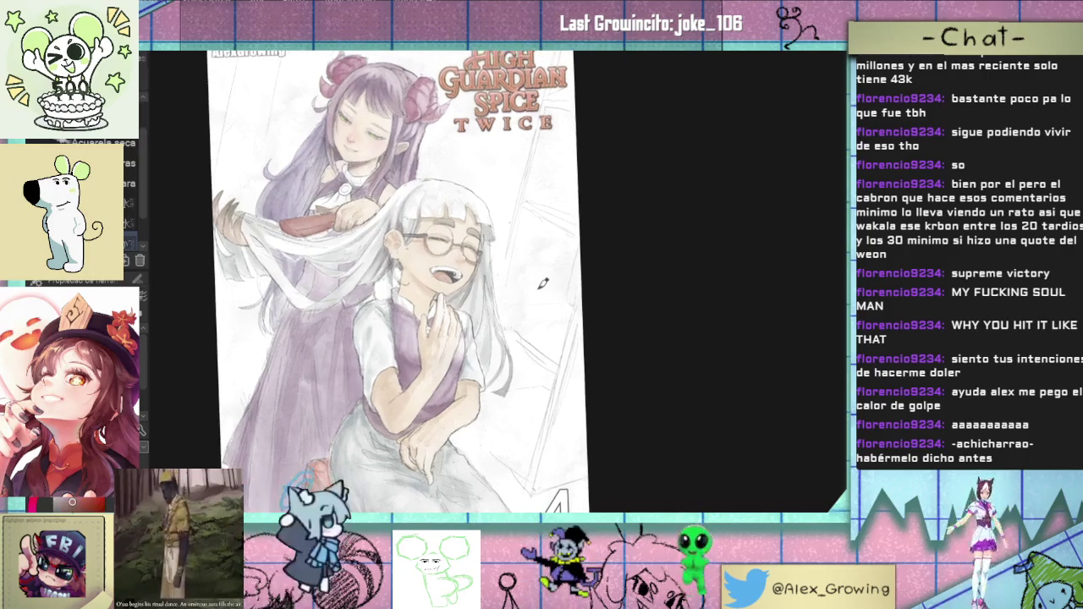
pyautogui.moveTo(545, 288); pyautogui.dragTo(510, 366)
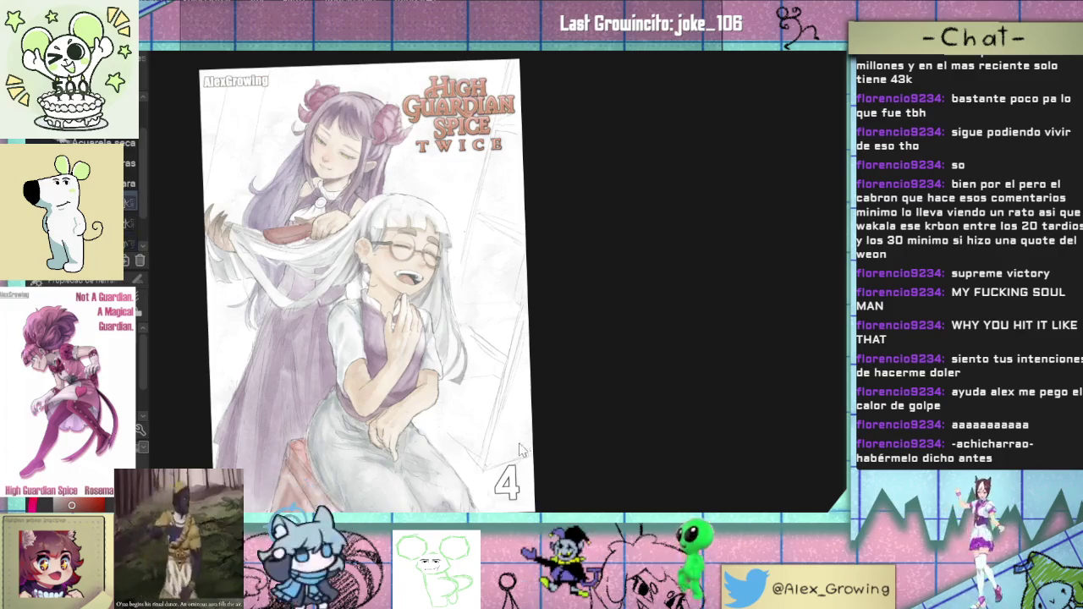
pyautogui.moveTo(525, 406)
pyautogui.mouseDown()
pyautogui.moveTo(505, 506)
pyautogui.moveTo(487, 454)
pyautogui.mouseUp()
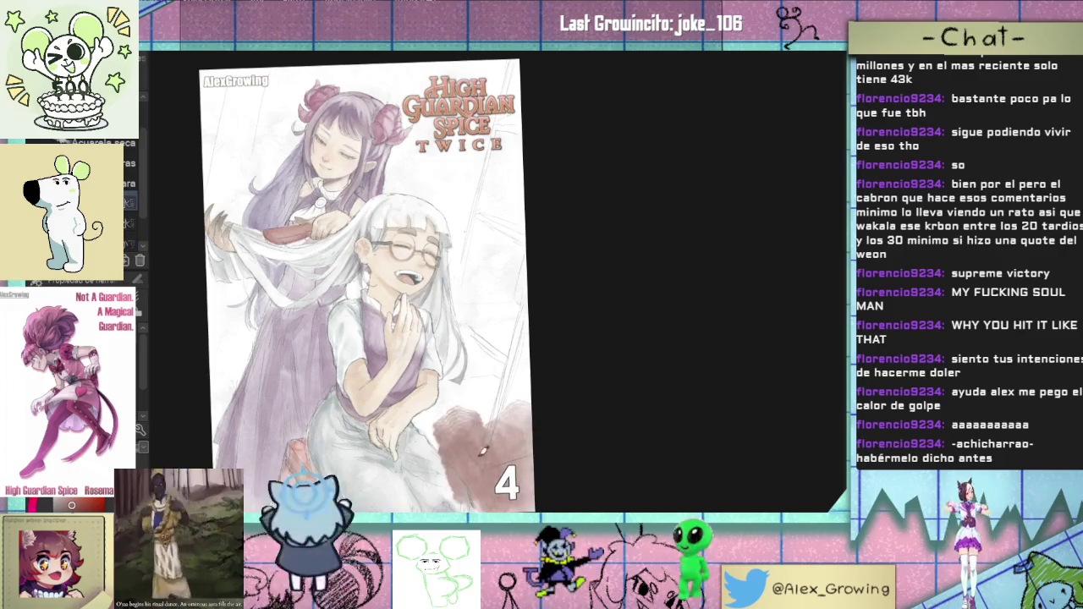
# Step: Undo the rough patch and wash brown from beside the 4 up into the upper-left background
pyautogui.hotkey('ctrl', 'z')
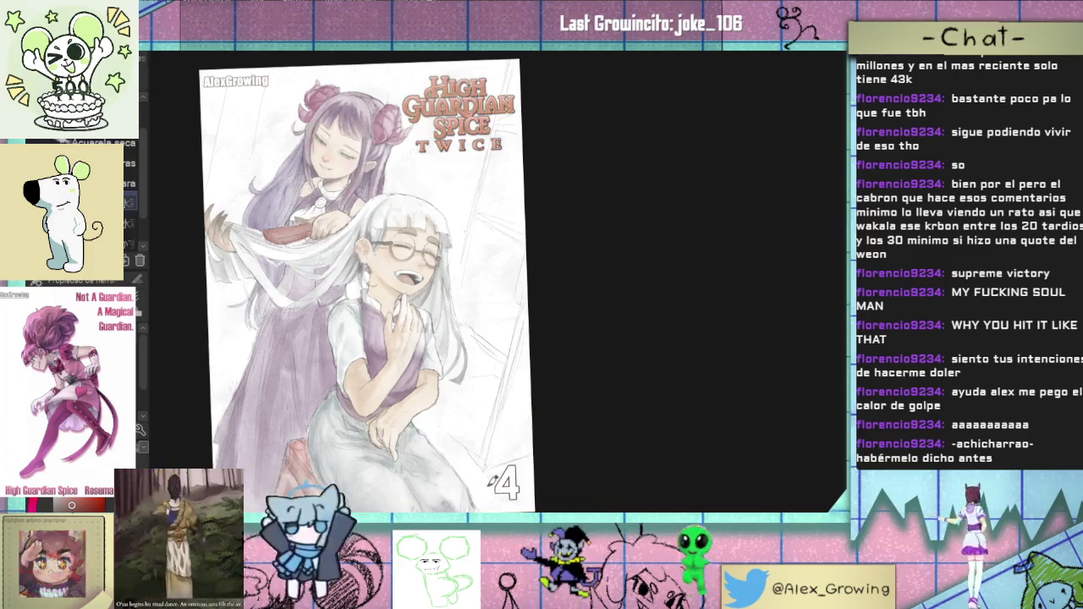
pyautogui.moveTo(497, 506); pyautogui.dragTo(434, 423)
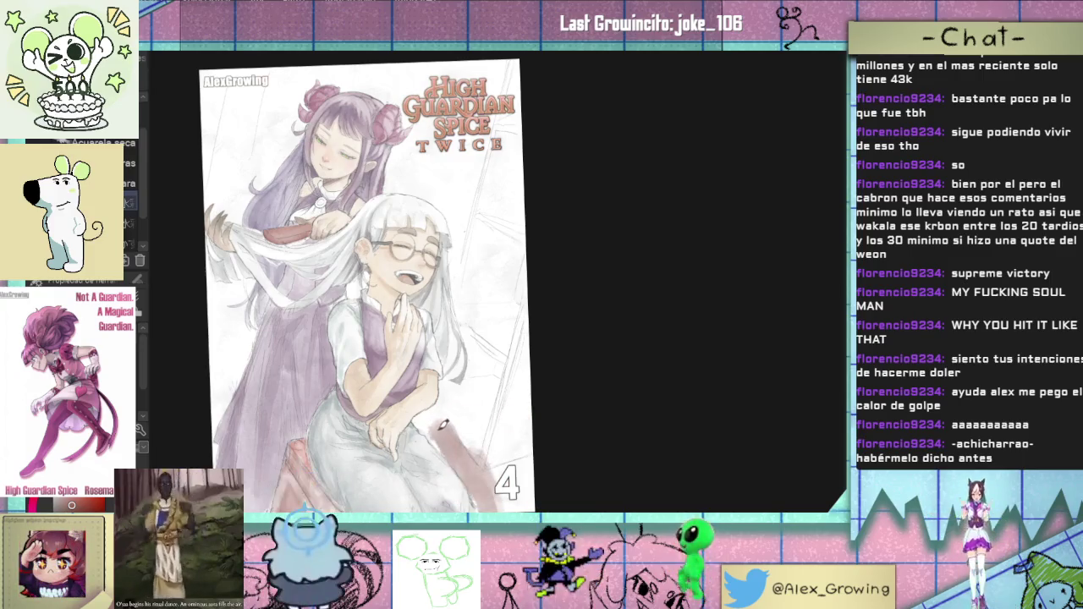
pyautogui.moveTo(506, 507)
pyautogui.mouseDown()
pyautogui.moveTo(482, 445)
pyautogui.moveTo(461, 423)
pyautogui.moveTo(513, 436)
pyautogui.moveTo(498, 381)
pyautogui.moveTo(469, 389)
pyautogui.mouseUp()
pyautogui.moveTo(487, 440)
pyautogui.mouseDown()
pyautogui.moveTo(440, 385)
pyautogui.moveTo(487, 356)
pyautogui.mouseUp()
pyautogui.moveTo(524, 419)
pyautogui.mouseDown()
pyautogui.moveTo(487, 338)
pyautogui.moveTo(516, 292)
pyautogui.mouseUp()
pyautogui.moveTo(499, 394)
pyautogui.mouseDown()
pyautogui.moveTo(491, 321)
pyautogui.moveTo(448, 393)
pyautogui.moveTo(479, 320)
pyautogui.moveTo(477, 224)
pyautogui.moveTo(474, 326)
pyautogui.moveTo(462, 241)
pyautogui.moveTo(474, 188)
pyautogui.moveTo(504, 356)
pyautogui.moveTo(518, 245)
pyautogui.moveTo(495, 280)
pyautogui.moveTo(522, 129)
pyautogui.moveTo(453, 195)
pyautogui.moveTo(508, 72)
pyautogui.moveTo(429, 153)
pyautogui.moveTo(438, 203)
pyautogui.moveTo(444, 169)
pyautogui.moveTo(410, 182)
pyautogui.moveTo(398, 165)
pyautogui.moveTo(461, 72)
pyautogui.moveTo(413, 115)
pyautogui.moveTo(427, 64)
pyautogui.moveTo(389, 98)
pyautogui.moveTo(358, 76)
pyautogui.moveTo(227, 76)
pyautogui.moveTo(216, 118)
pyautogui.moveTo(254, 152)
pyautogui.mouseUp()
pyautogui.moveTo(279, 93)
pyautogui.mouseDown()
pyautogui.moveTo(245, 152)
pyautogui.moveTo(207, 182)
pyautogui.moveTo(216, 203)
pyautogui.moveTo(270, 163)
pyautogui.moveTo(233, 173)
pyautogui.moveTo(200, 214)
pyautogui.moveTo(217, 304)
pyautogui.moveTo(250, 330)
pyautogui.moveTo(228, 343)
pyautogui.moveTo(248, 327)
pyautogui.moveTo(219, 398)
pyautogui.moveTo(213, 318)
pyautogui.moveTo(216, 427)
pyautogui.moveTo(228, 383)
pyautogui.moveTo(218, 457)
pyautogui.mouseUp()
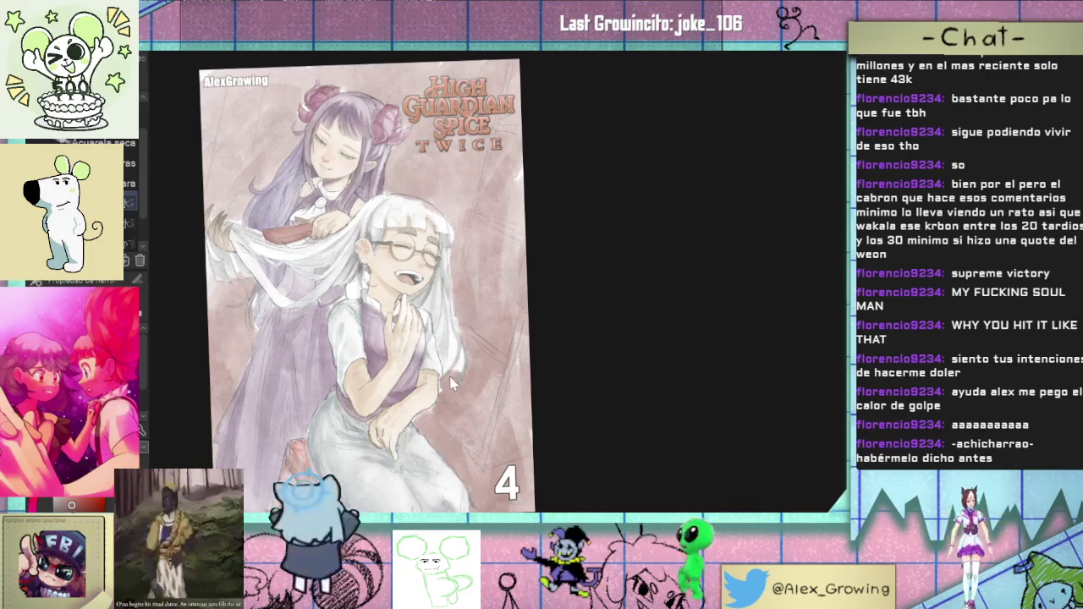
# Step: Darken the brown background along the white-haired girl's hair edge
pyautogui.scroll(5, 451, 385)
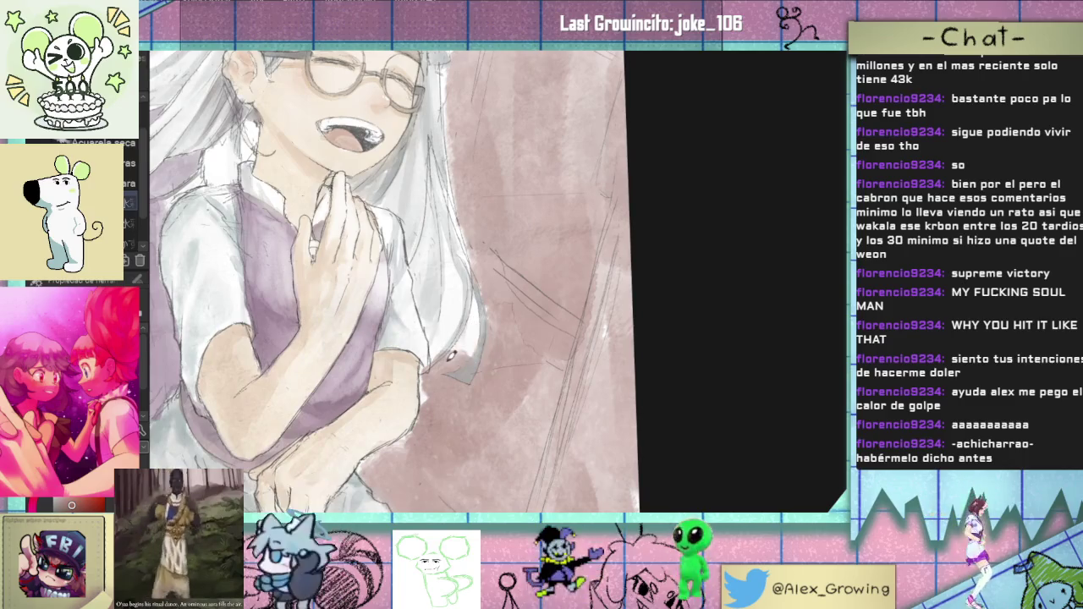
pyautogui.moveTo(464, 360); pyautogui.dragTo(480, 288)
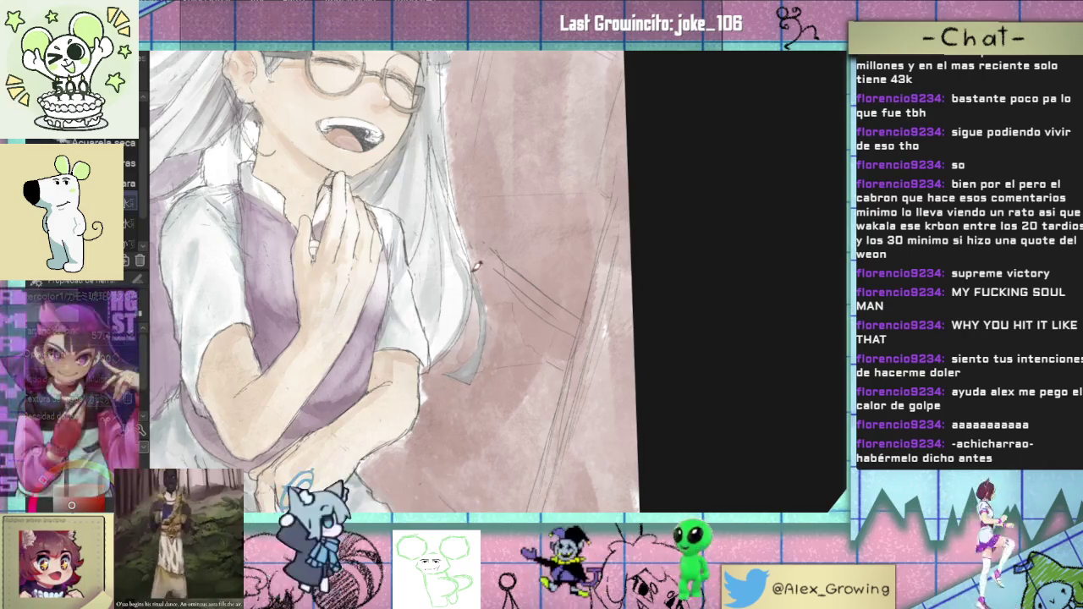
pyautogui.scroll(1, 478, 273)
pyautogui.scroll(4, 476, 338)
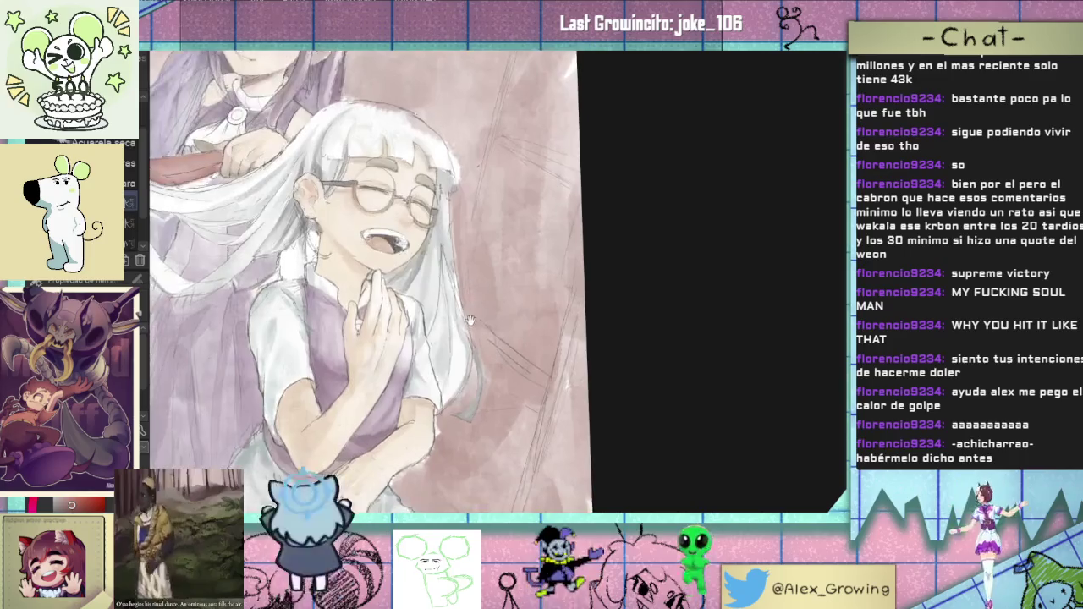
pyautogui.scroll(-3, 460, 345)
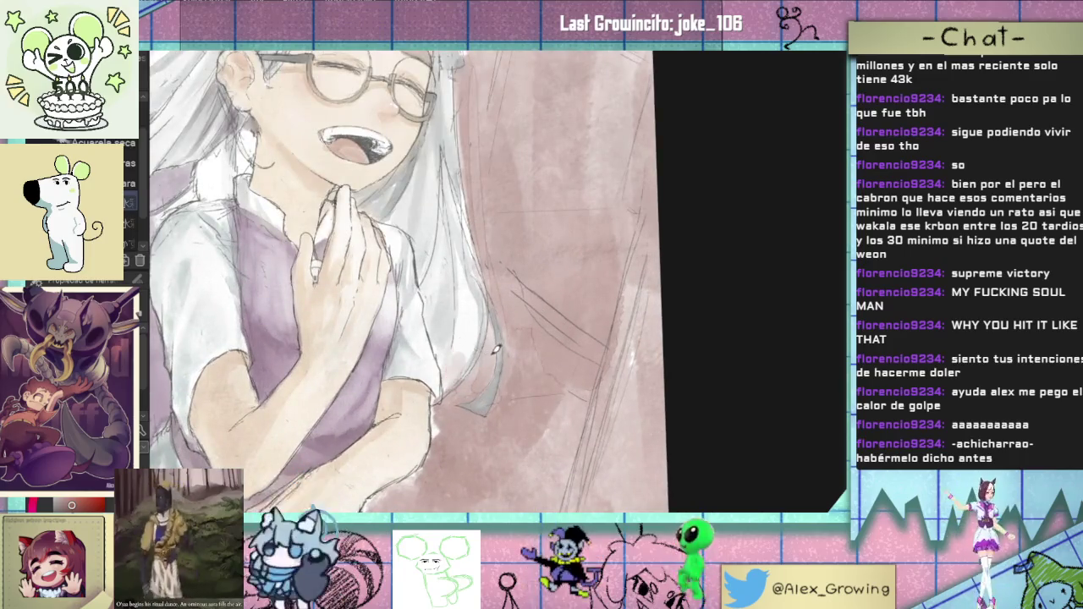
pyautogui.scroll(-3, 493, 376)
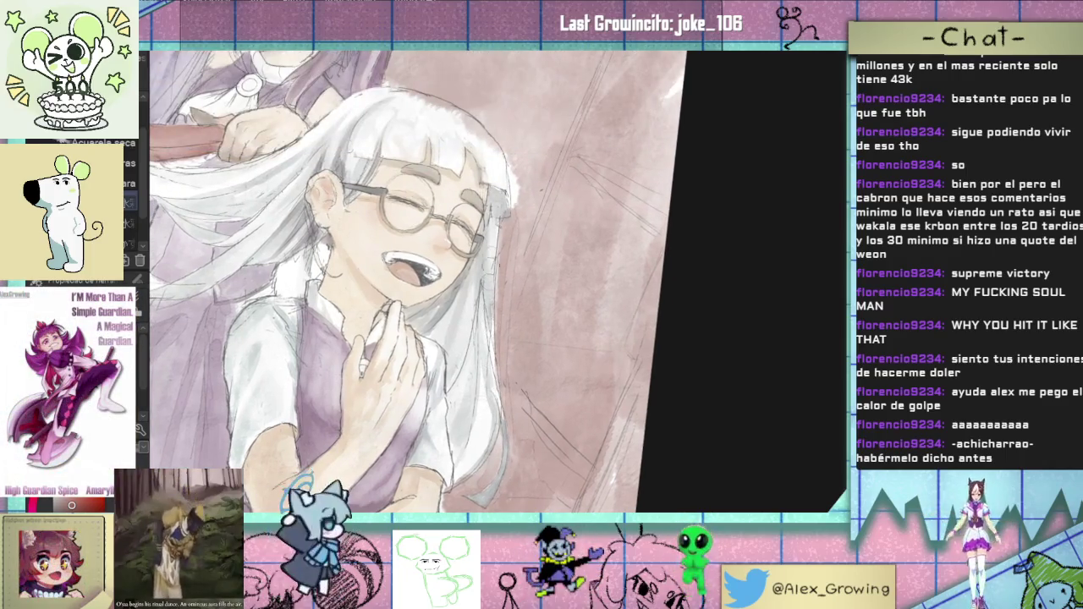
pyautogui.scroll(-2, 510, 293)
pyautogui.moveTo(491, 298)
pyautogui.mouseDown()
pyautogui.moveTo(491, 234)
pyautogui.moveTo(489, 317)
pyautogui.mouseUp()
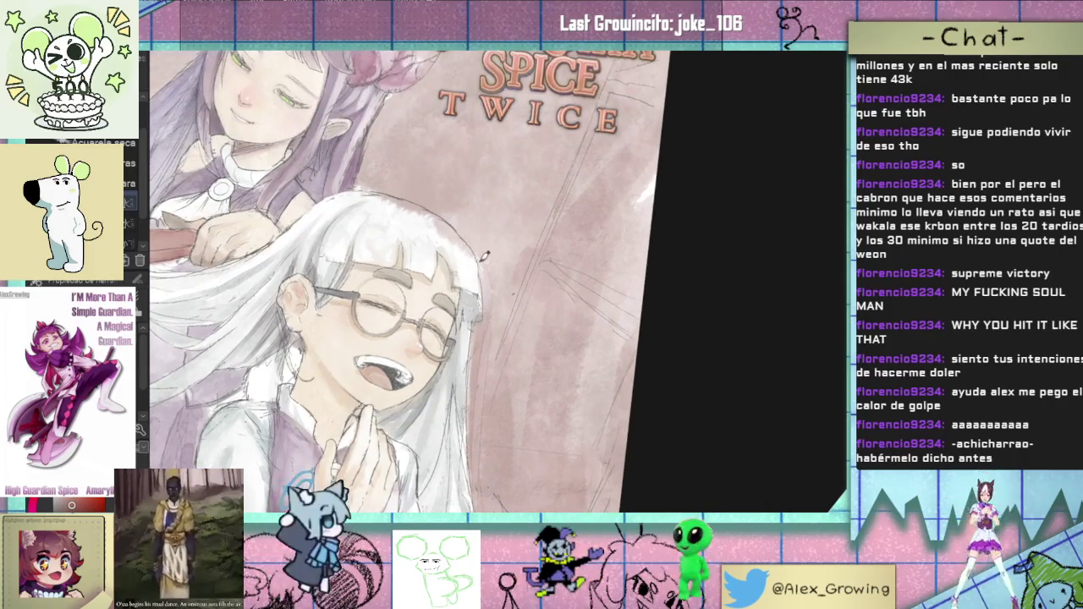
pyautogui.scroll(-3, 500, 265)
# Step: Rotate the view back upright and brush darker brown into the background right of the girl
pyautogui.moveTo(512, 209); pyautogui.dragTo(428, 401)
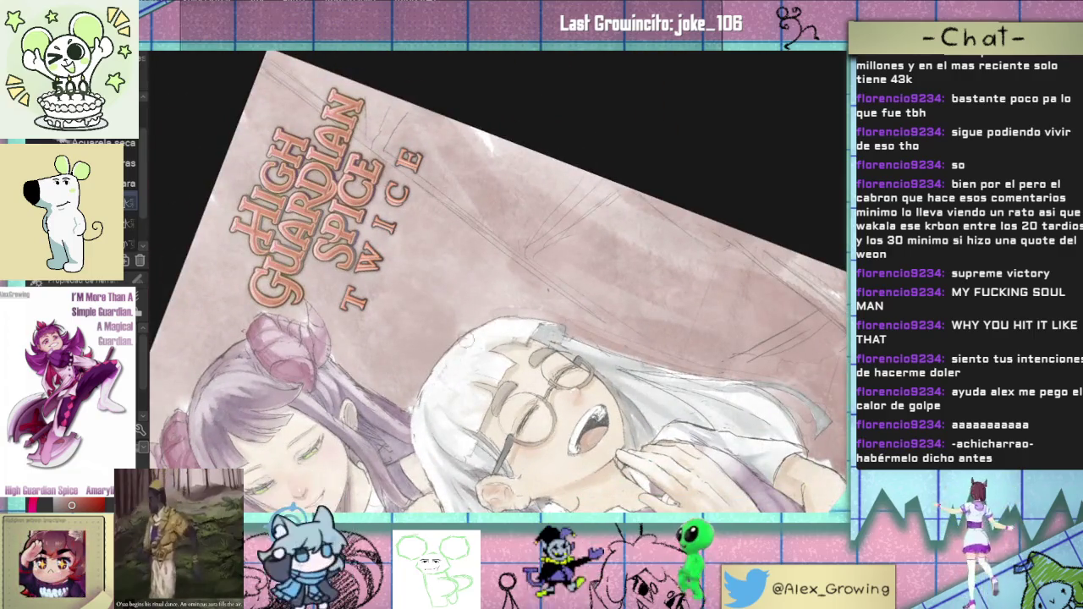
pyautogui.moveTo(470, 337); pyautogui.dragTo(682, 271)
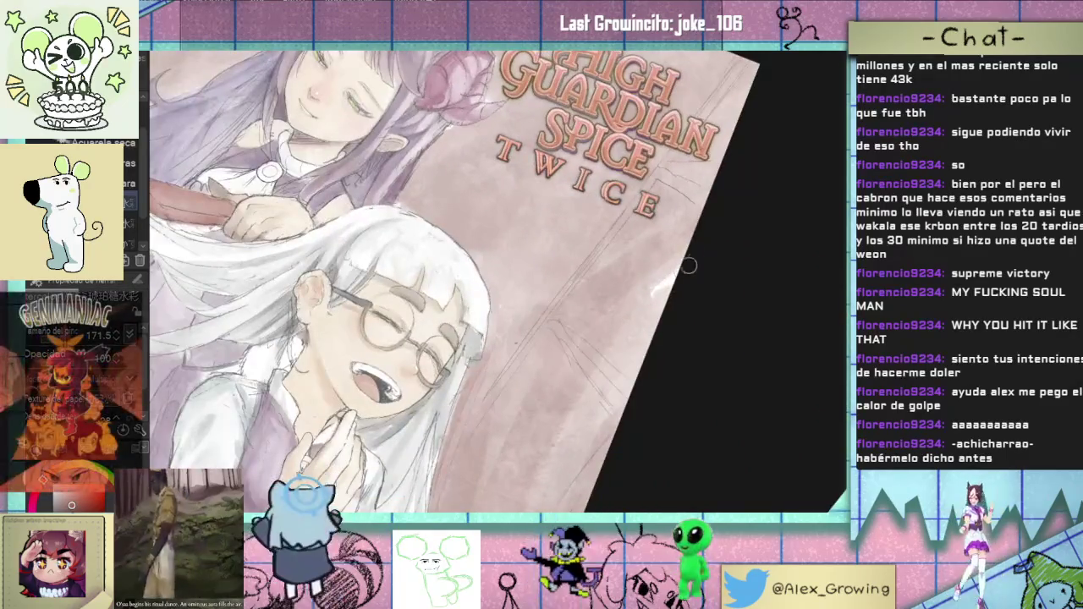
pyautogui.scroll(-3, 702, 252)
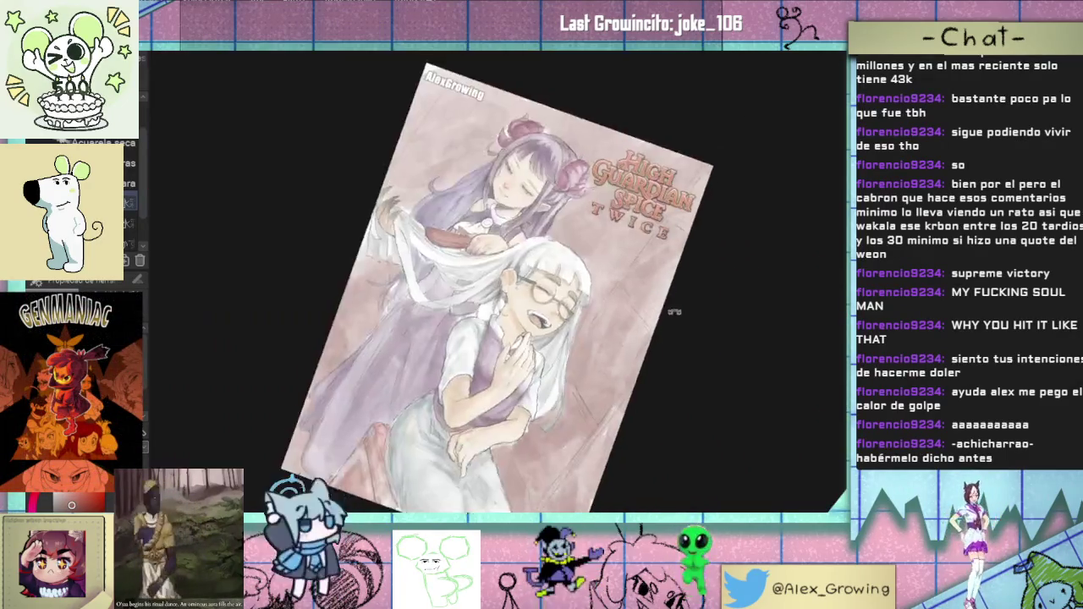
pyautogui.moveTo(607, 317); pyautogui.dragTo(564, 298)
pyautogui.scroll(2, 563, 298)
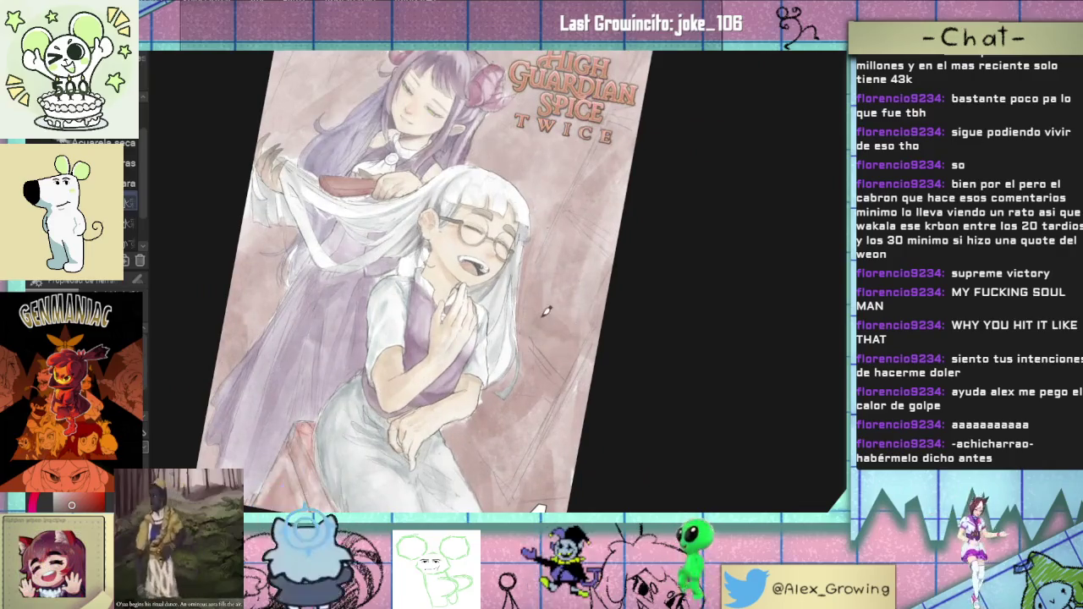
pyautogui.moveTo(530, 300)
pyautogui.mouseDown()
pyautogui.moveTo(528, 336)
pyautogui.moveTo(533, 322)
pyautogui.moveTo(573, 338)
pyautogui.moveTo(561, 351)
pyautogui.moveTo(517, 349)
pyautogui.mouseUp()
pyautogui.moveTo(584, 342)
pyautogui.mouseDown()
pyautogui.moveTo(574, 289)
pyautogui.moveTo(563, 285)
pyautogui.moveTo(533, 321)
pyautogui.mouseUp()
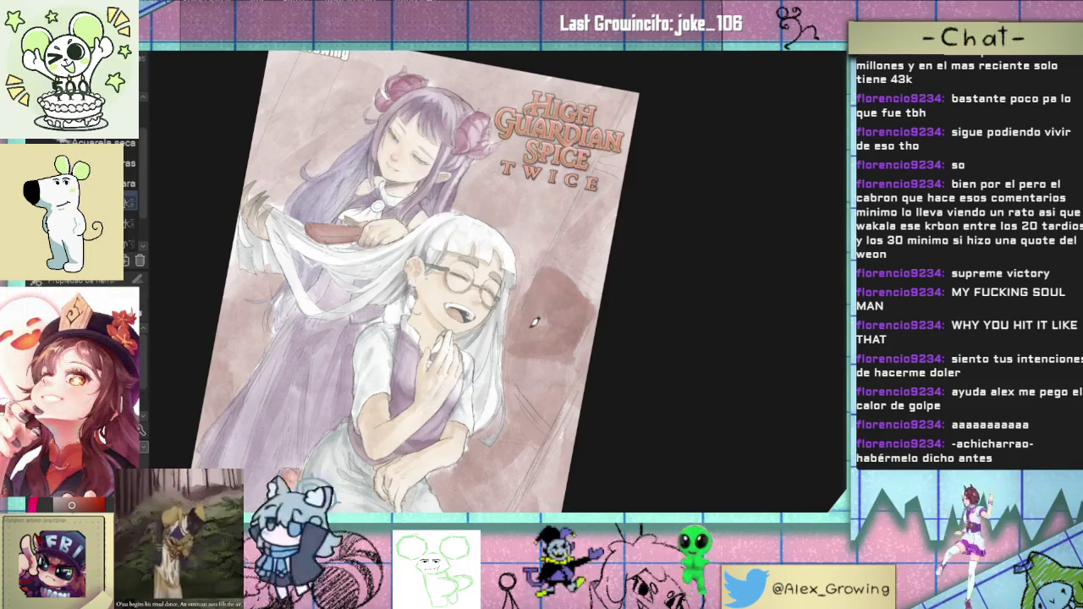
# Step: Tilt the view and darken the brown wash below the title, then return upright
pyautogui.moveTo(608, 313); pyautogui.dragTo(522, 340)
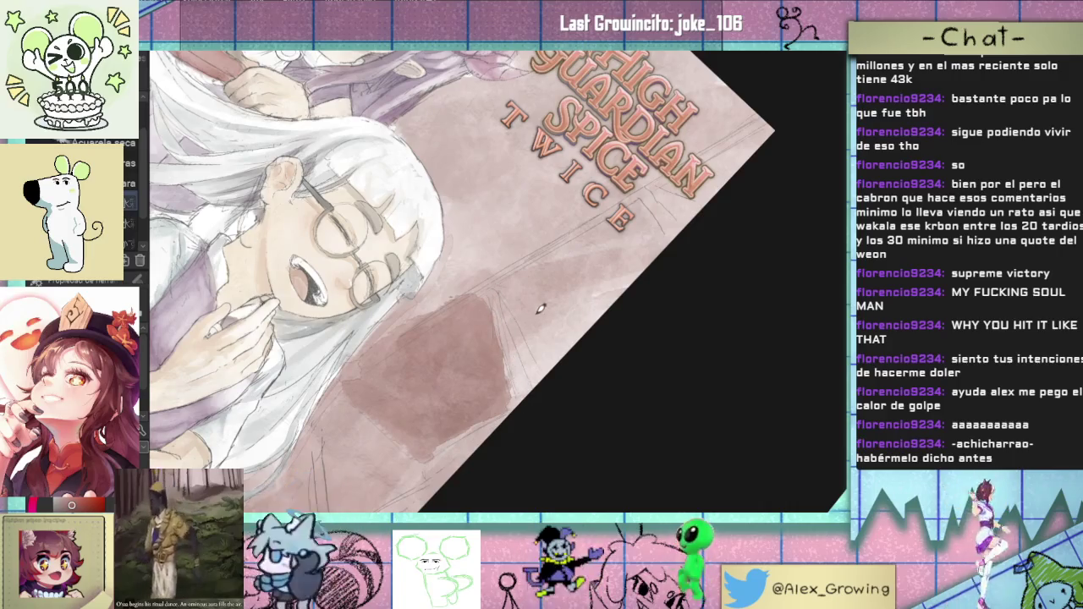
pyautogui.moveTo(535, 306); pyautogui.dragTo(562, 243)
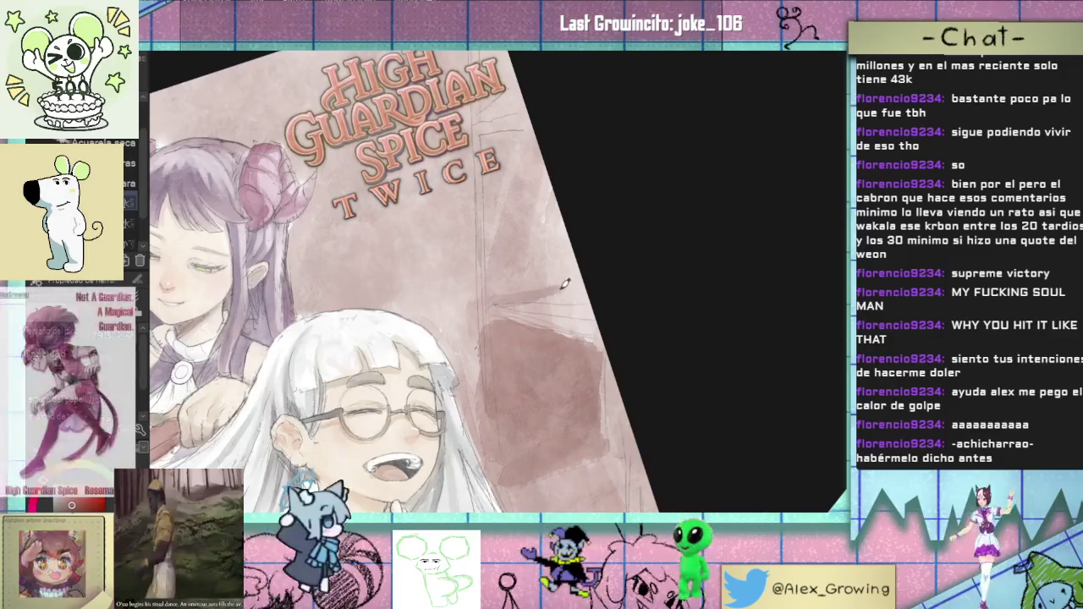
pyautogui.moveTo(564, 282)
pyautogui.mouseDown()
pyautogui.moveTo(557, 342)
pyautogui.moveTo(520, 286)
pyautogui.moveTo(568, 254)
pyautogui.moveTo(654, 241)
pyautogui.mouseUp()
pyautogui.moveTo(673, 290)
pyautogui.mouseDown()
pyautogui.moveTo(575, 343)
pyautogui.moveTo(550, 288)
pyautogui.moveTo(626, 271)
pyautogui.moveTo(633, 282)
pyautogui.mouseUp()
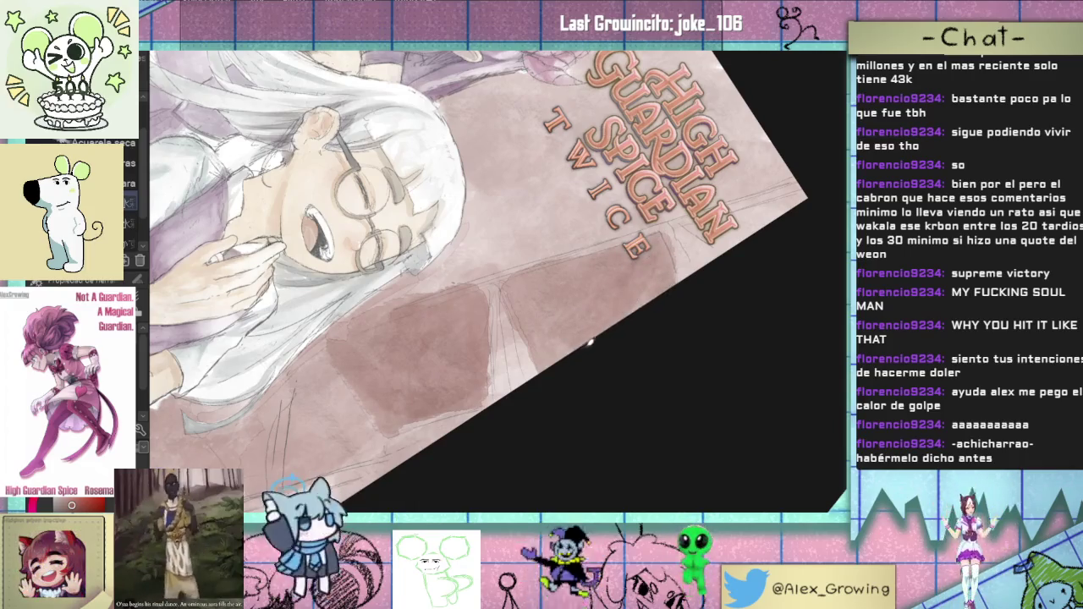
pyautogui.press('-')
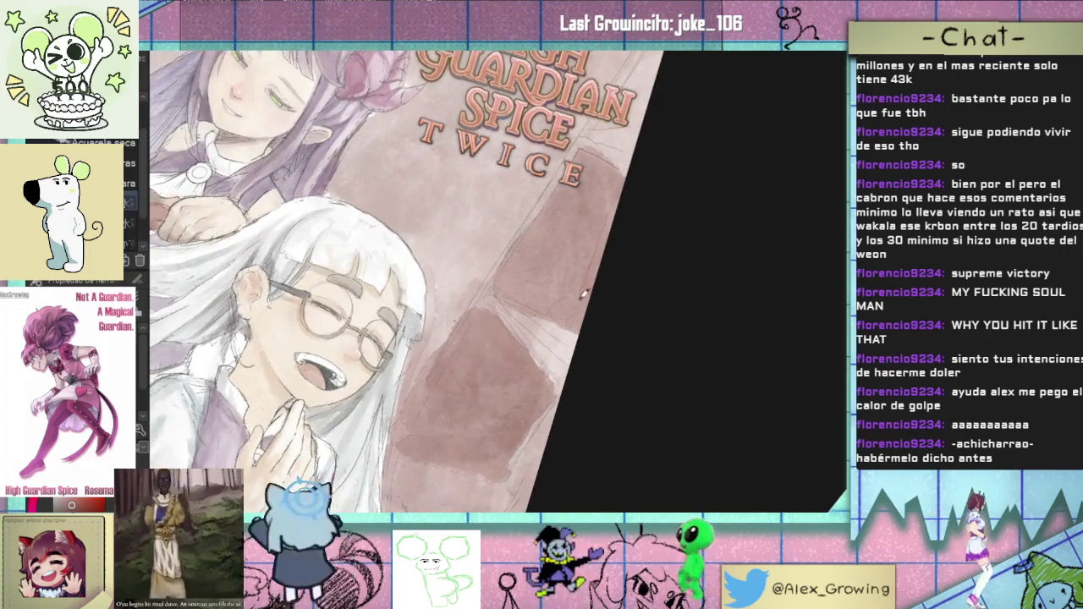
pyautogui.press('^')
pyautogui.hotkey('ctrl', '0')
# Step: Darken the brown wash beside the girl and over the hair tip near her shoulder
pyautogui.scroll(-1, 574, 298)
pyautogui.scroll(2, 564, 261)
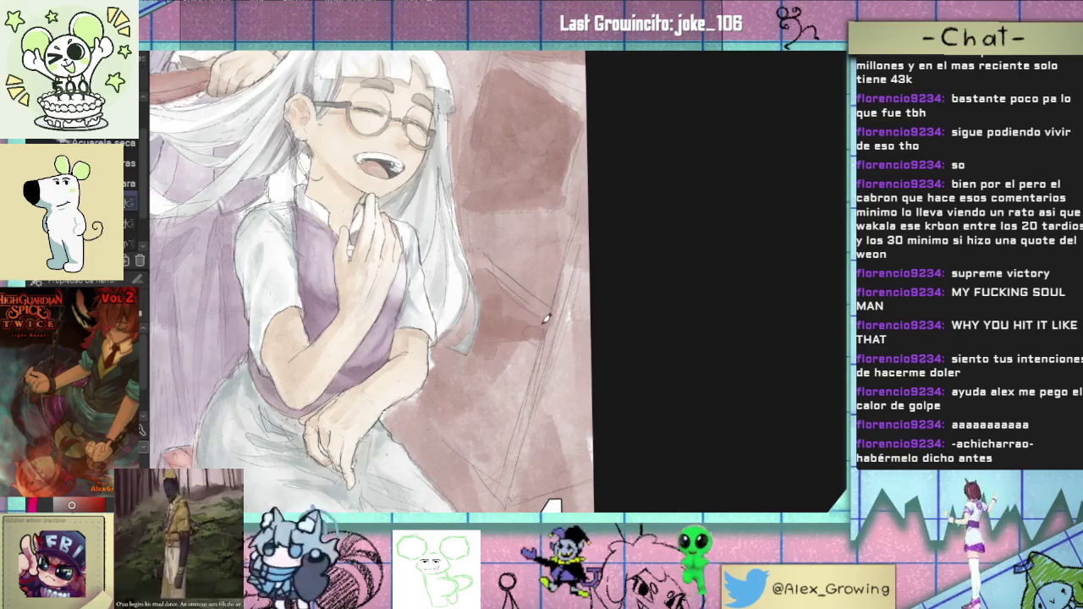
pyautogui.scroll(2, 535, 339)
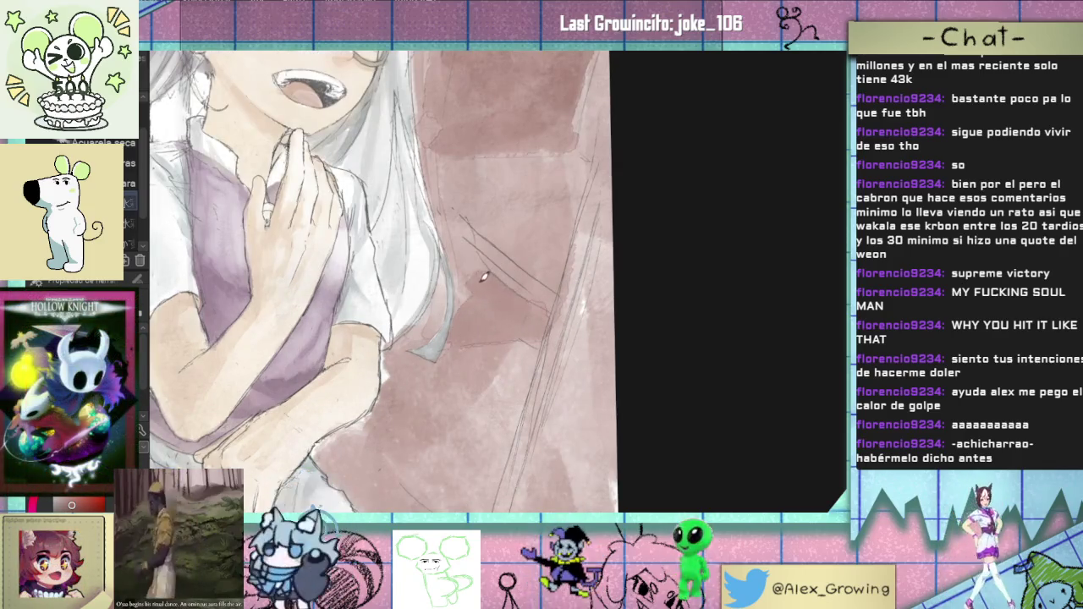
pyautogui.moveTo(460, 243); pyautogui.dragTo(472, 307)
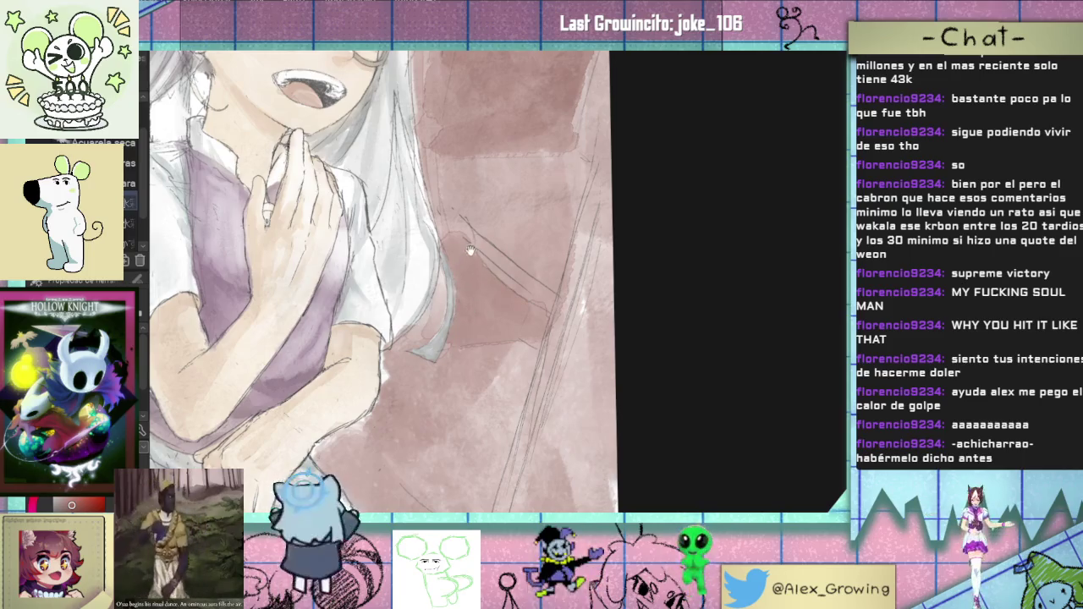
pyautogui.moveTo(472, 245); pyautogui.dragTo(519, 296)
pyautogui.moveTo(460, 345)
pyautogui.mouseDown()
pyautogui.moveTo(464, 337)
pyautogui.moveTo(445, 347)
pyautogui.mouseUp()
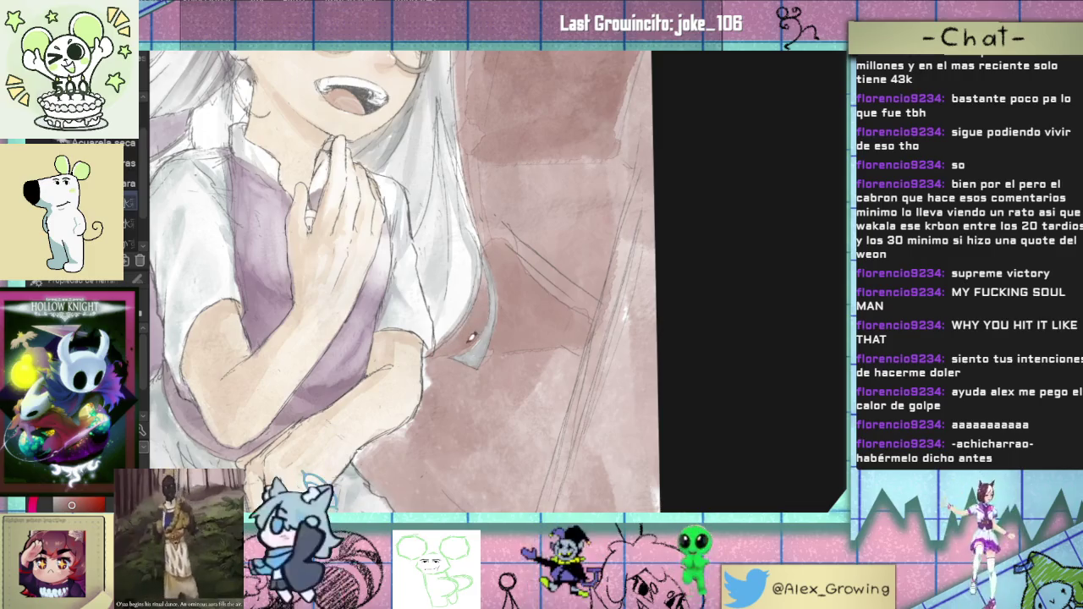
pyautogui.hotkey('ctrl', '0')
# Step: Tilt the cover view back and forth and reset it to fit the screen
pyautogui.moveTo(490, 325); pyautogui.dragTo(541, 271)
pyautogui.scroll(5, 564, 250)
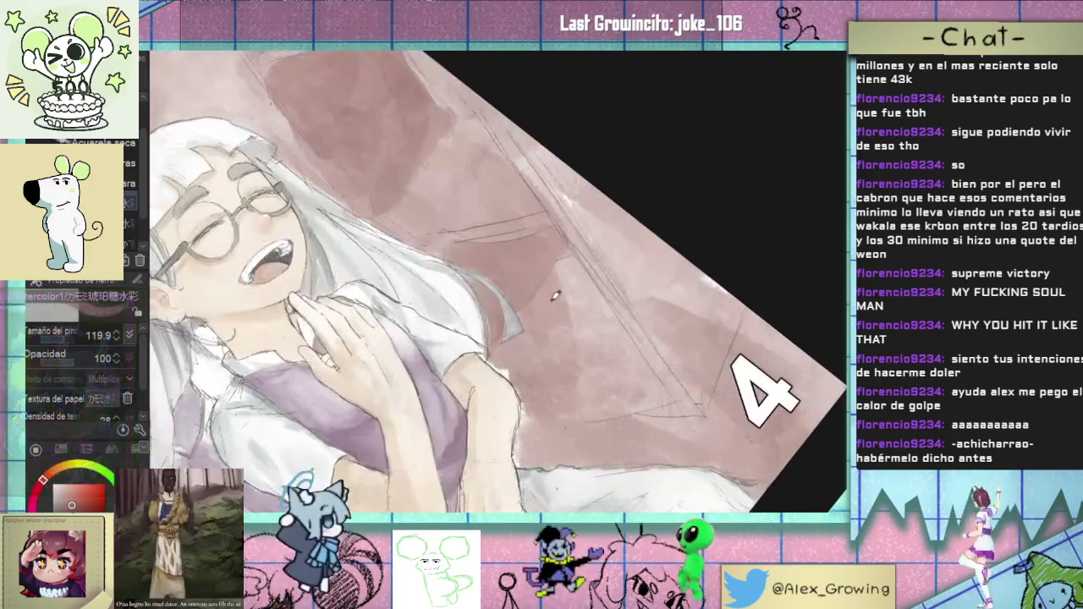
pyautogui.scroll(-5, 565, 254)
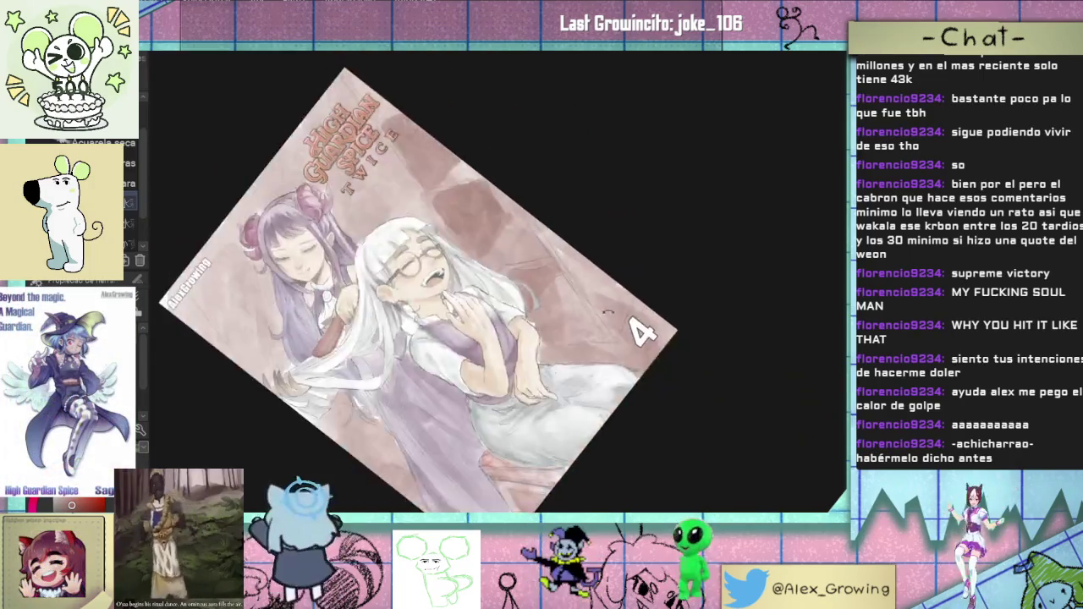
pyautogui.hotkey('ctrl', '0')
pyautogui.moveTo(610, 338)
pyautogui.mouseDown()
pyautogui.moveTo(624, 302)
pyautogui.moveTo(563, 304)
pyautogui.mouseUp()
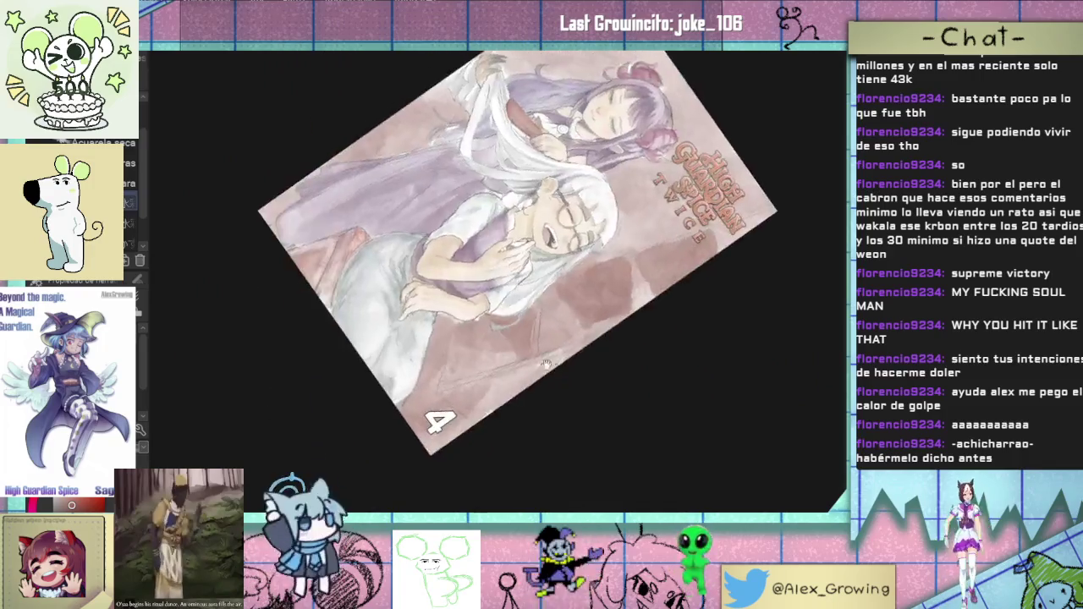
pyautogui.scroll(5, 559, 306)
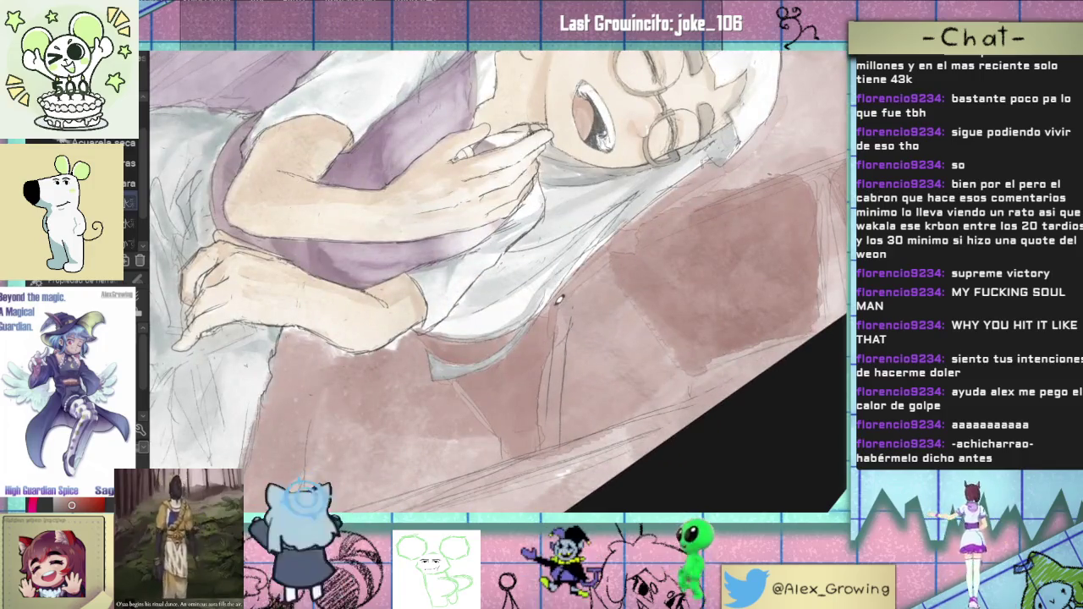
pyautogui.scroll(-5, 548, 309)
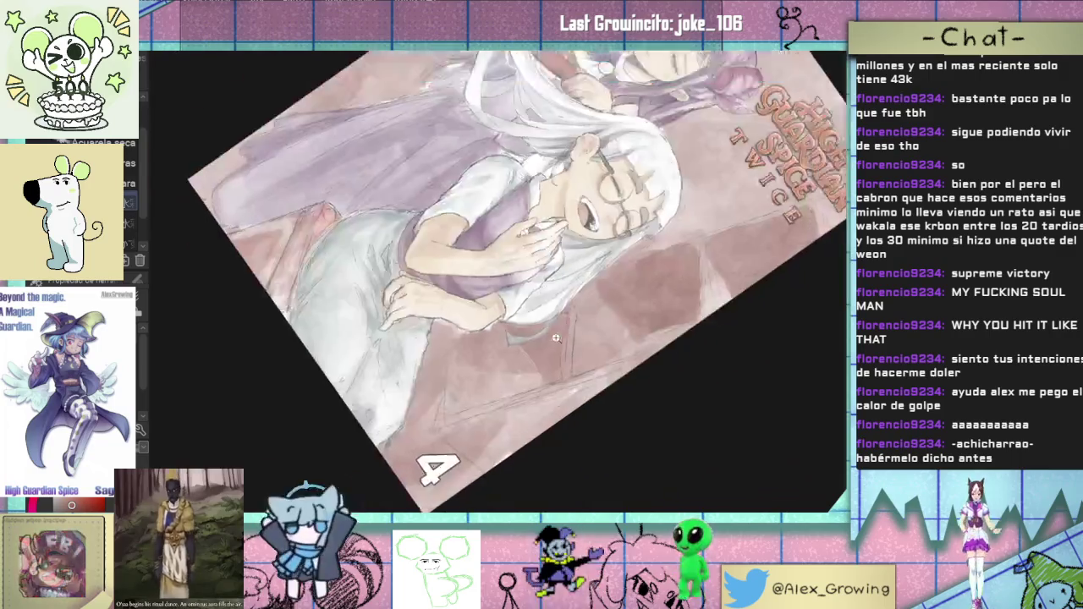
pyautogui.moveTo(547, 309); pyautogui.dragTo(563, 338)
pyautogui.scroll(5, 563, 338)
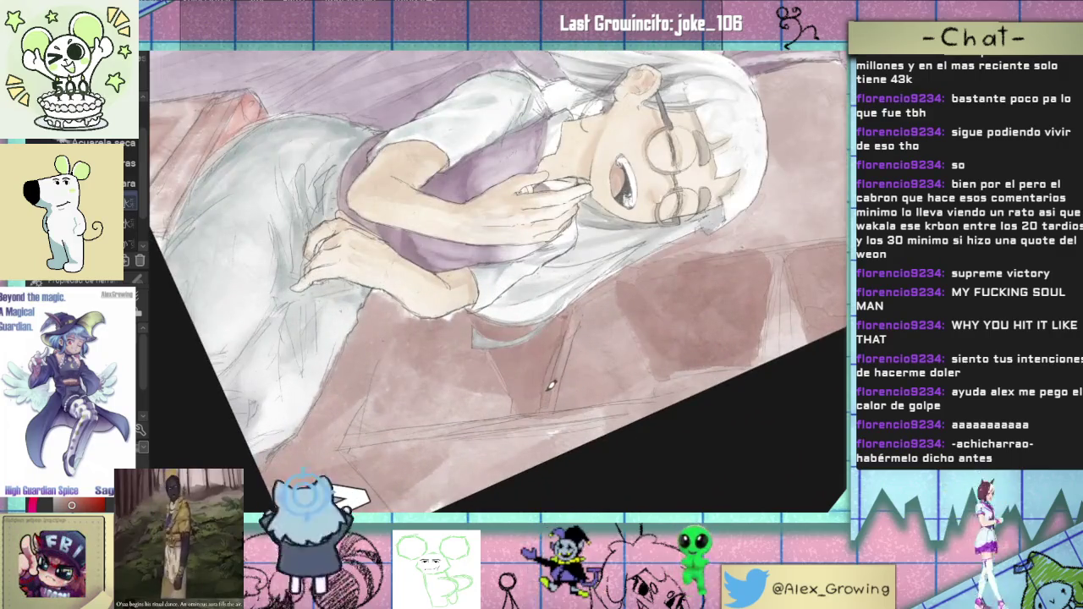
pyautogui.scroll(-4, 546, 402)
# Step: Pan down to reveal the page number 4, then fit the whole cover to the window
pyautogui.moveTo(546, 402)
pyautogui.mouseDown()
pyautogui.moveTo(601, 308)
pyautogui.moveTo(592, 299)
pyautogui.moveTo(586, 346)
pyautogui.mouseUp()
pyautogui.scroll(-2, 602, 307)
pyautogui.scroll(3, 592, 300)
pyautogui.moveTo(571, 292); pyautogui.dragTo(561, 232)
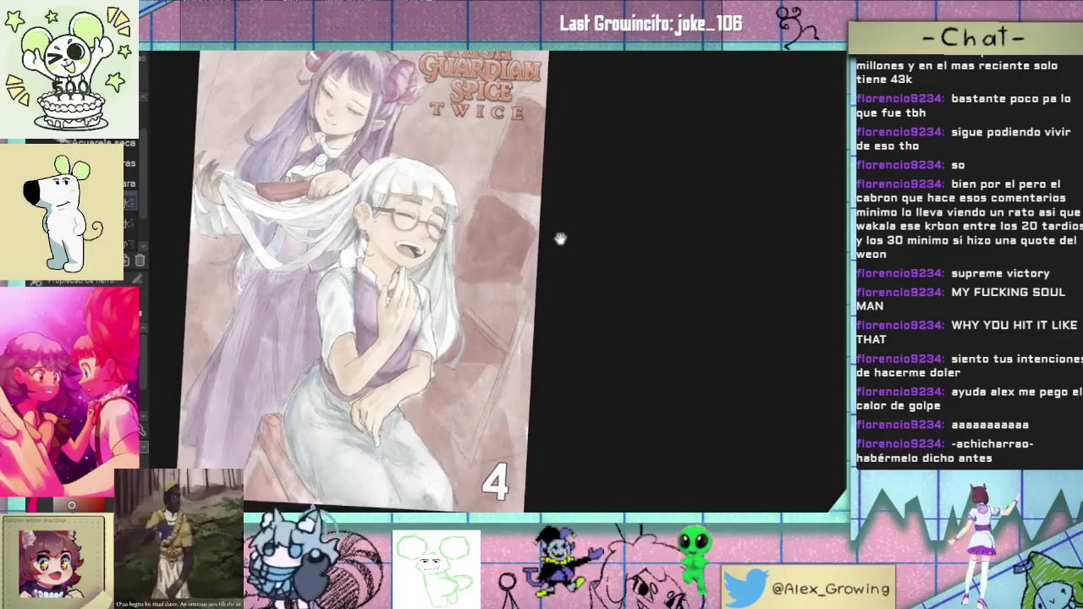
pyautogui.moveTo(547, 324); pyautogui.dragTo(527, 387)
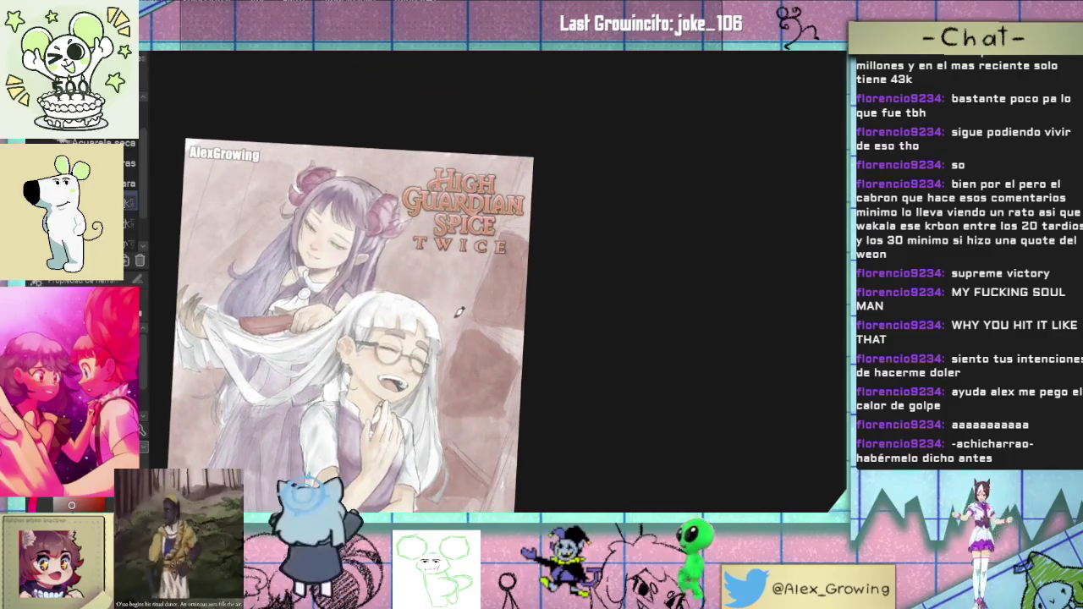
pyautogui.moveTo(488, 246); pyautogui.dragTo(455, 333)
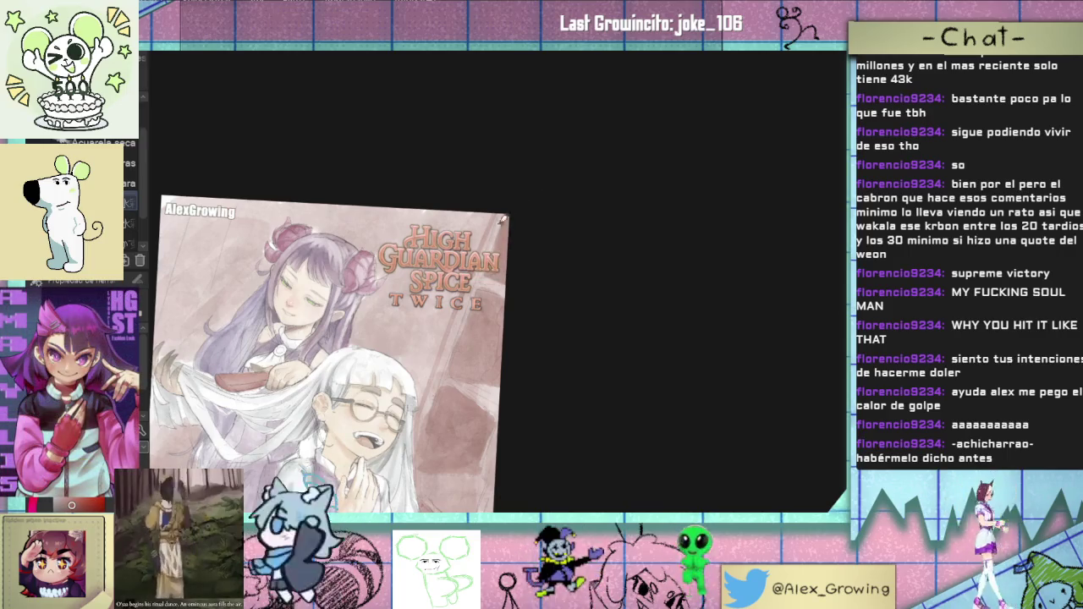
pyautogui.hotkey('ctrl', '0')
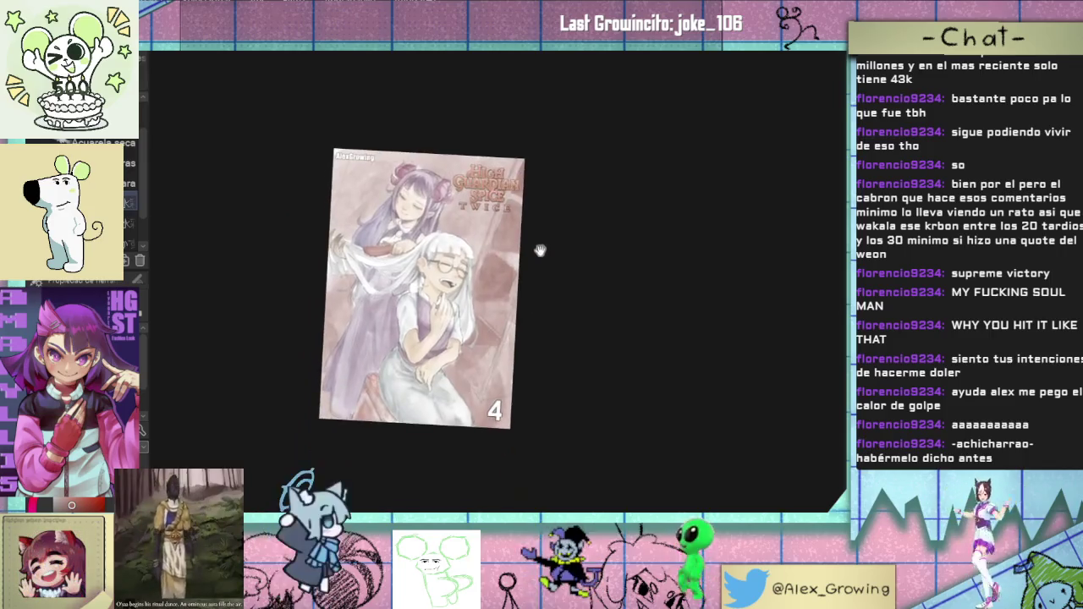
# Step: Zoom in, rotate the cover view clockwise and back, then zoom closer on the girls and title
pyautogui.scroll(2, 531, 254)
pyautogui.scroll(1, 467, 296)
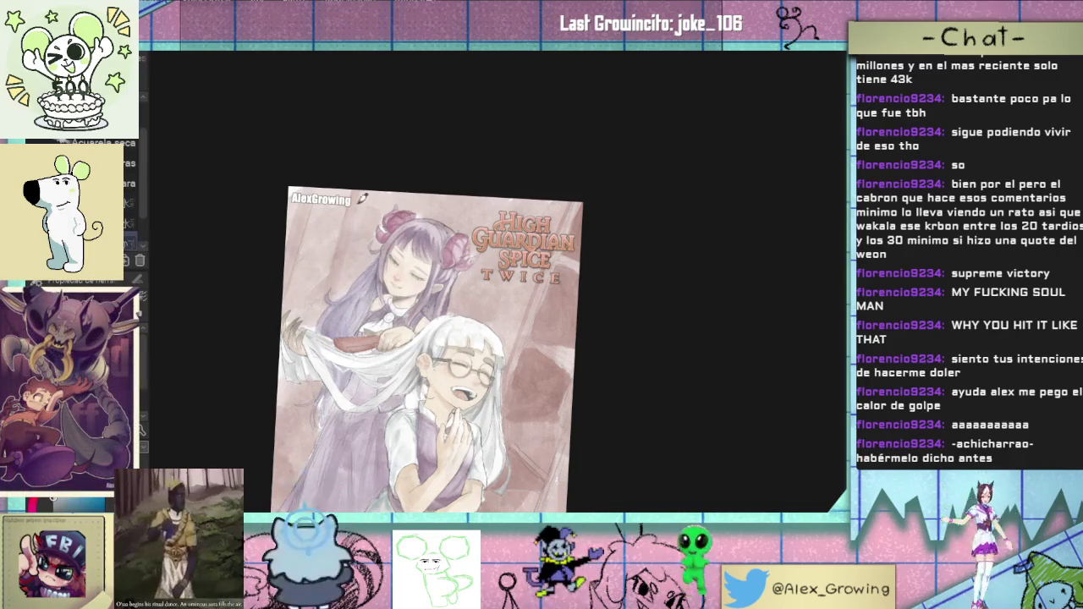
pyautogui.moveTo(416, 197); pyautogui.dragTo(443, 152)
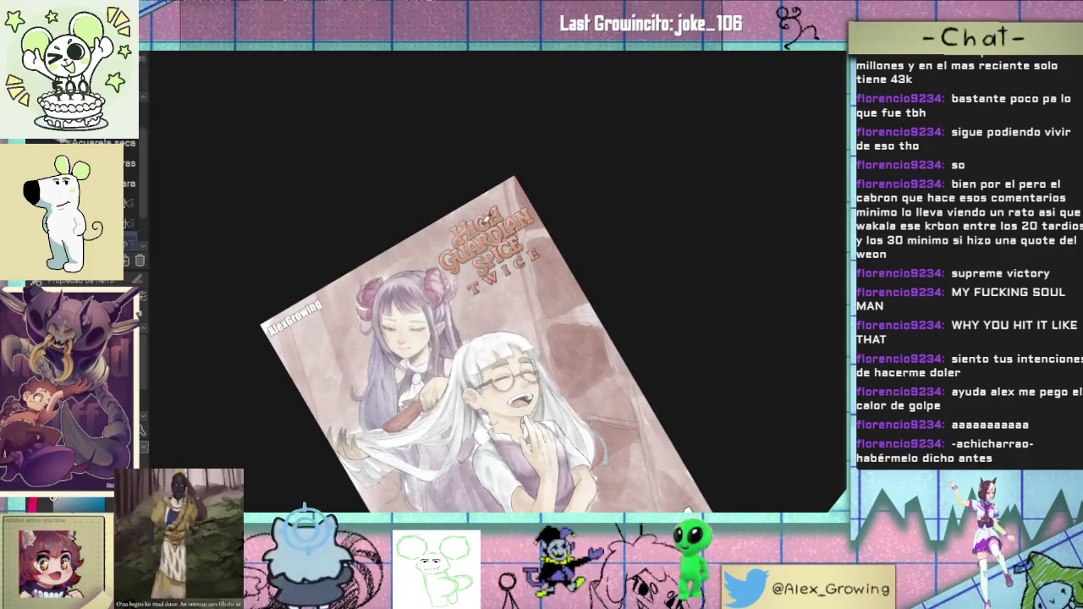
pyautogui.moveTo(505, 248); pyautogui.dragTo(474, 279)
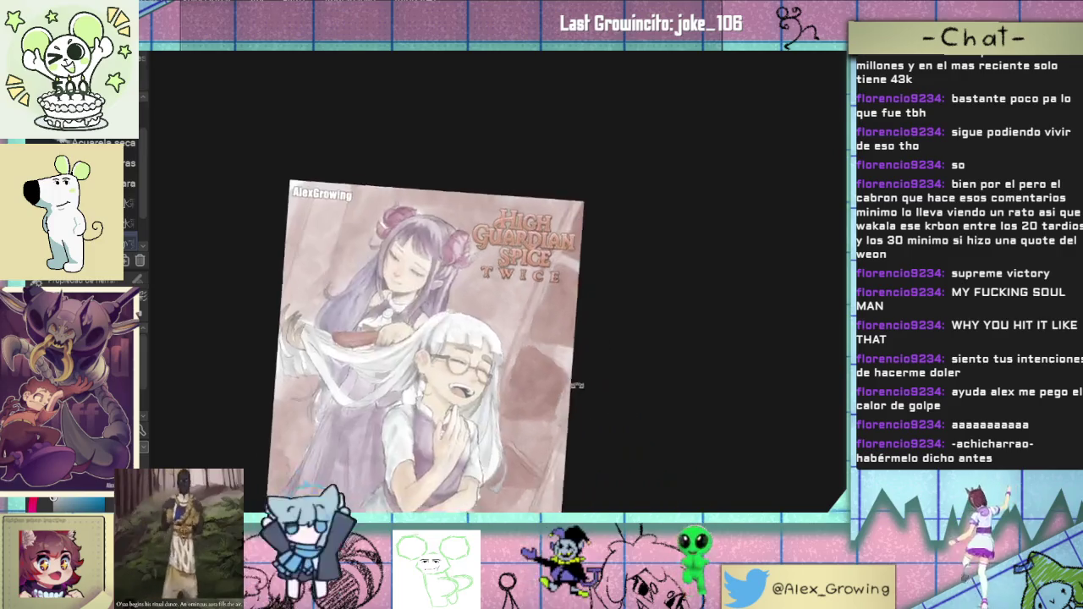
pyautogui.scroll(3, 477, 332)
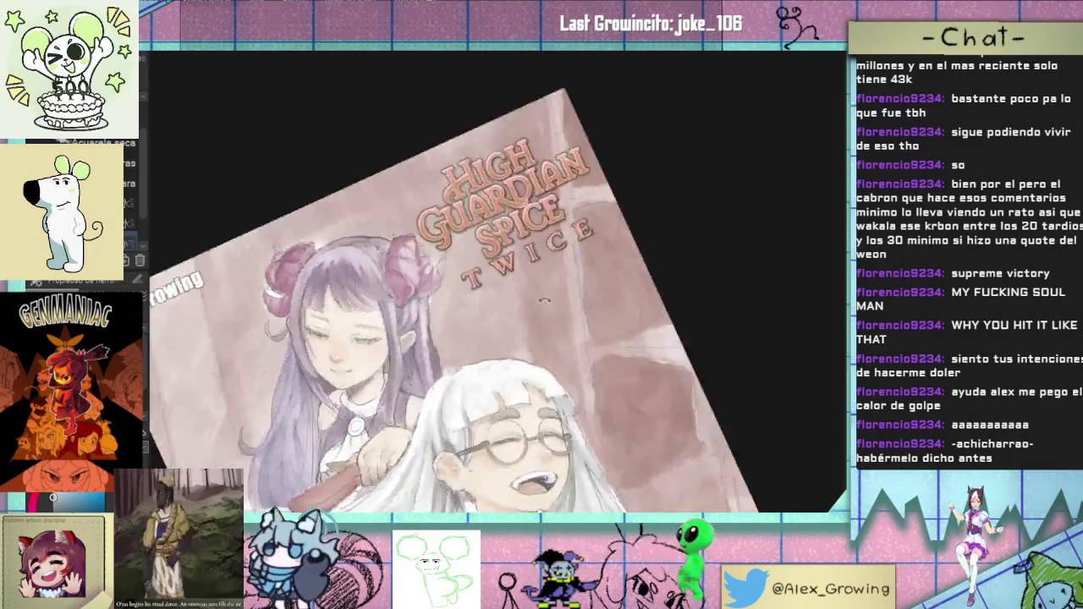
# Step: Rotate the cover view sideways, then back to a slight tilt
pyautogui.moveTo(499, 280); pyautogui.dragTo(508, 297)
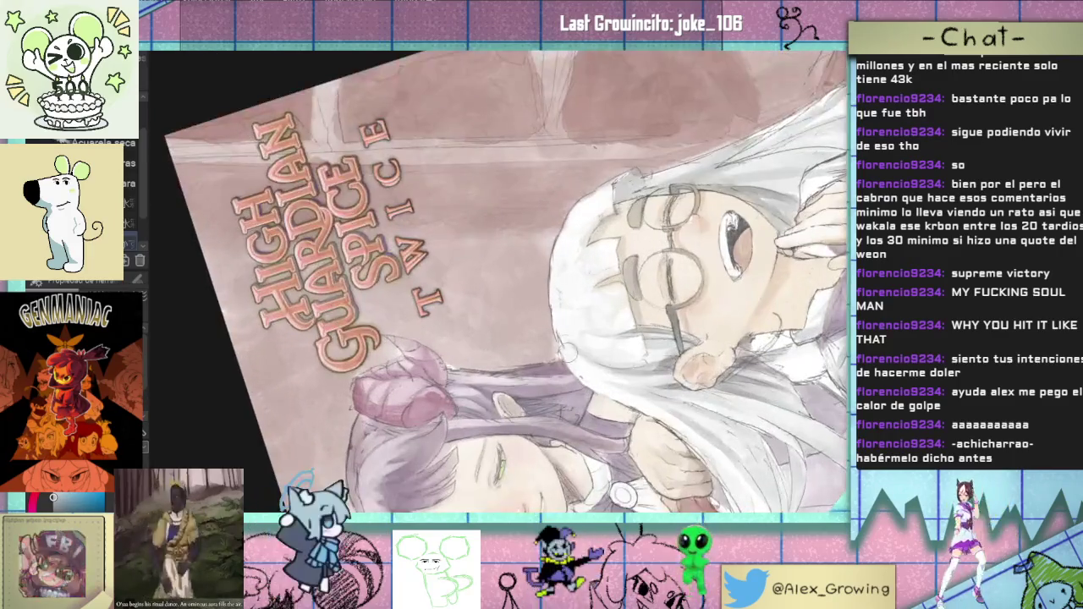
pyautogui.moveTo(558, 256)
pyautogui.mouseDown()
pyautogui.moveTo(484, 274)
pyautogui.moveTo(542, 339)
pyautogui.moveTo(586, 225)
pyautogui.moveTo(559, 297)
pyautogui.moveTo(555, 272)
pyautogui.mouseUp()
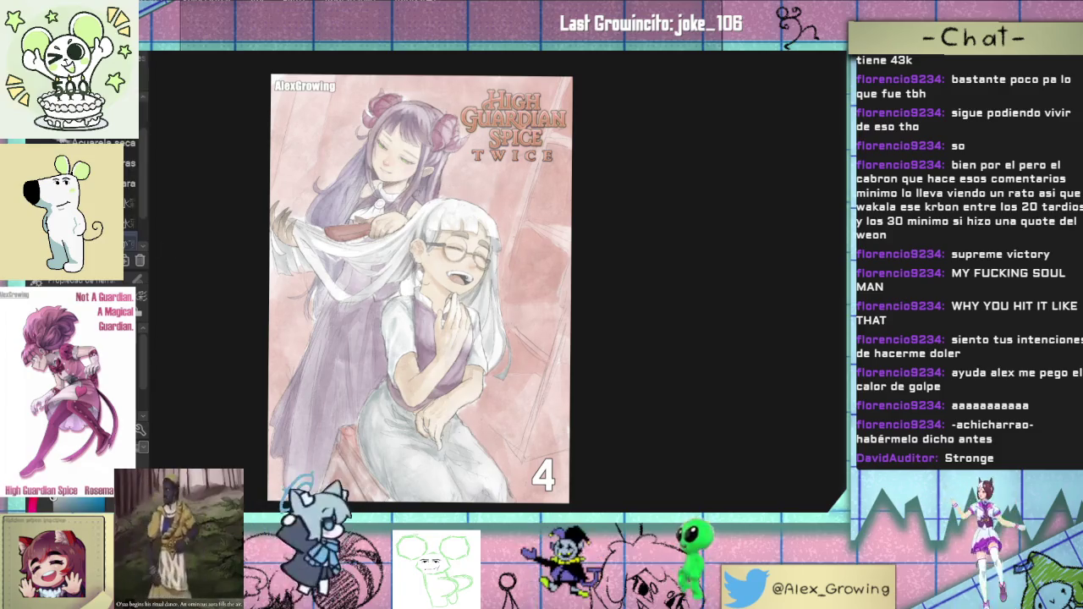
# Step: Zoom and pan in on the pink wall right of the glasses girl
pyautogui.scroll(1, 474, 288)
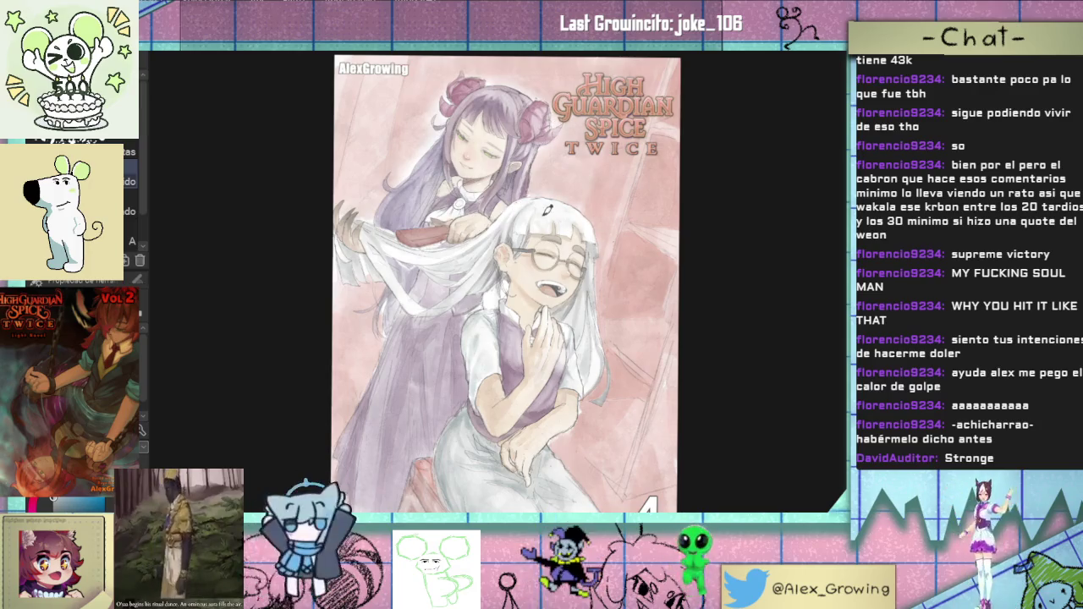
pyautogui.moveTo(588, 309); pyautogui.dragTo(572, 276)
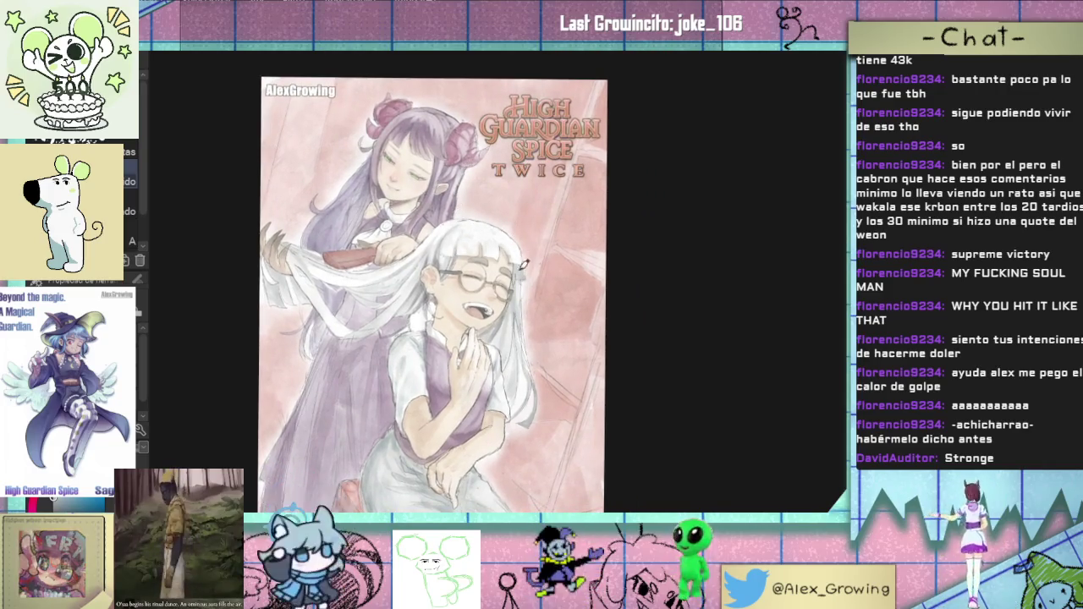
pyautogui.scroll(2, 436, 375)
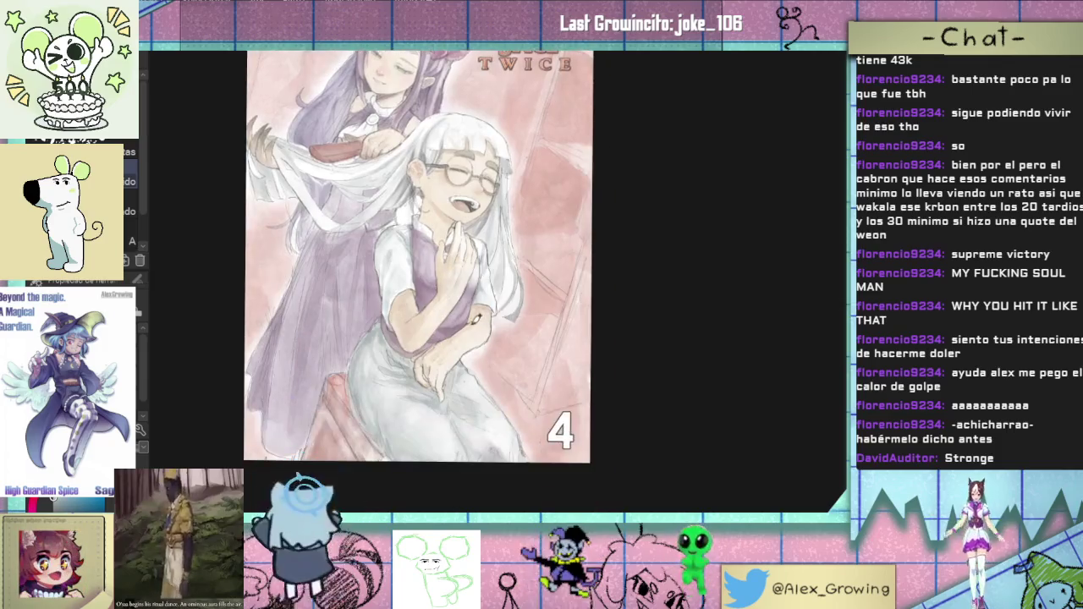
pyautogui.scroll(-3, 437, 375)
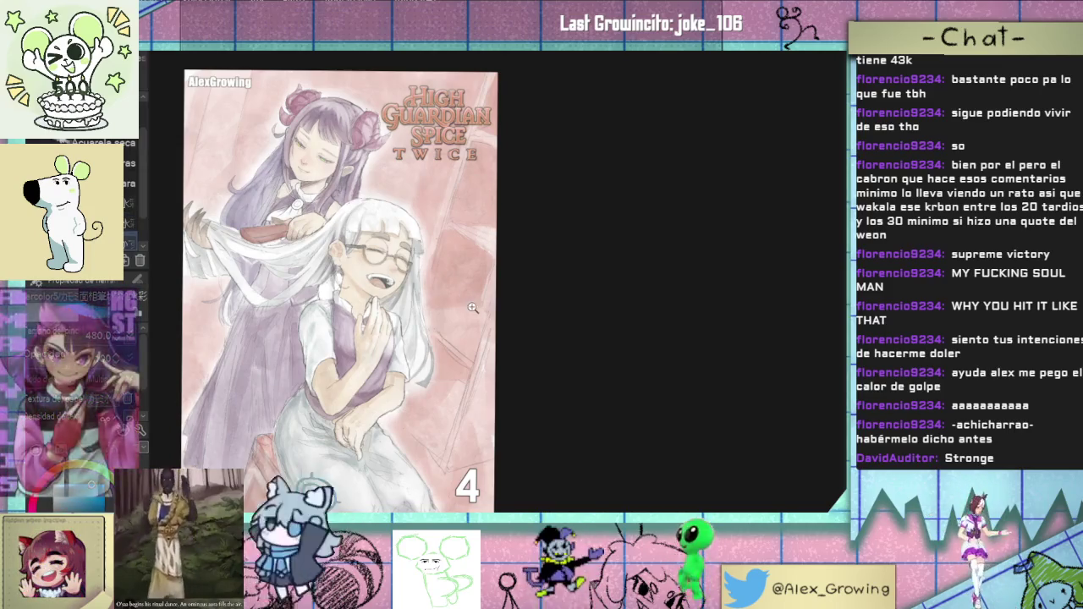
pyautogui.click(473, 309)
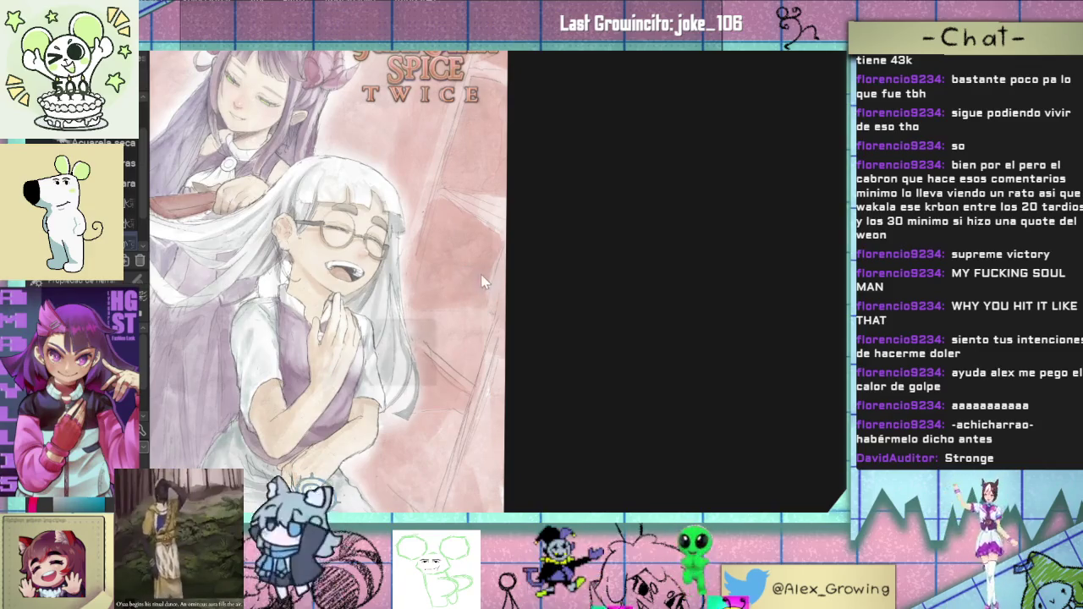
# Step: Brush a faint grey watercolor wash onto the pink wall behind the white-haired girl
pyautogui.moveTo(481, 279); pyautogui.dragTo(471, 249)
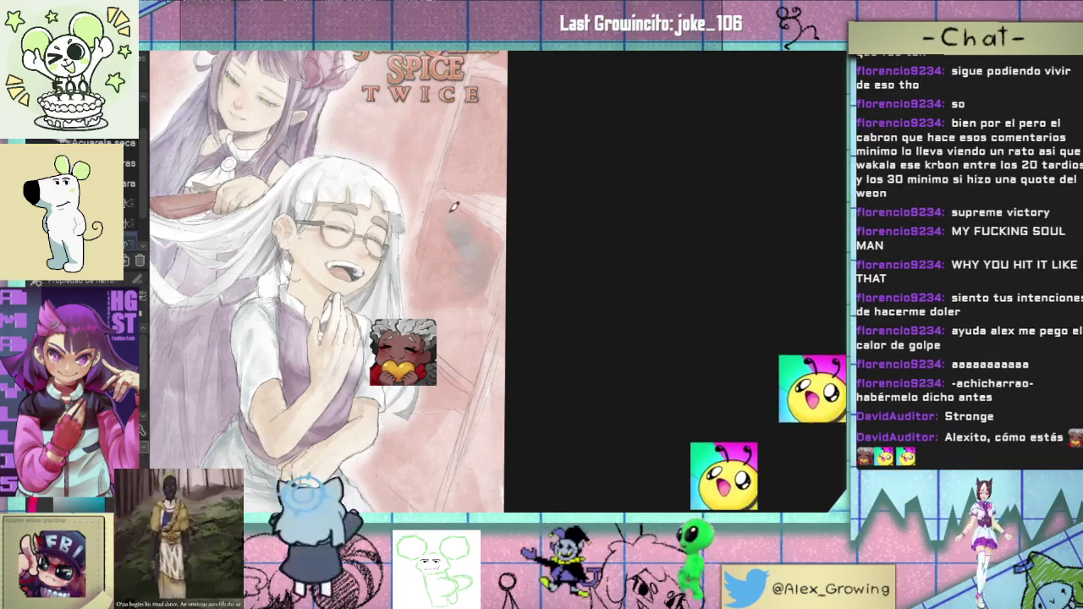
pyautogui.scroll(3, 484, 224)
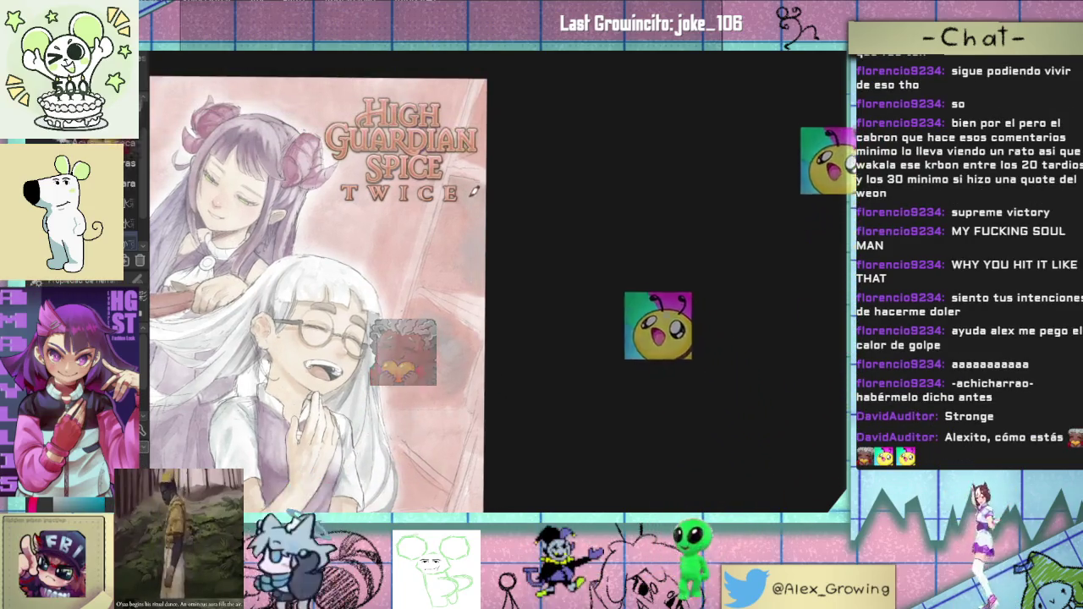
pyautogui.moveTo(498, 87)
pyautogui.mouseDown()
pyautogui.moveTo(534, 219)
pyautogui.moveTo(587, 217)
pyautogui.mouseUp()
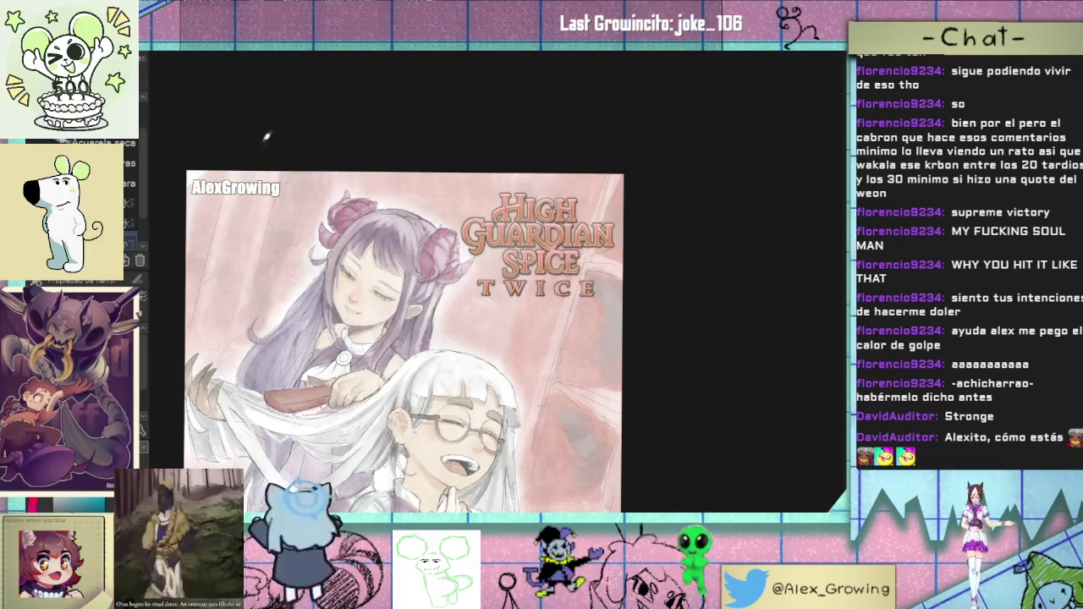
pyautogui.scroll(-5, 220, 284)
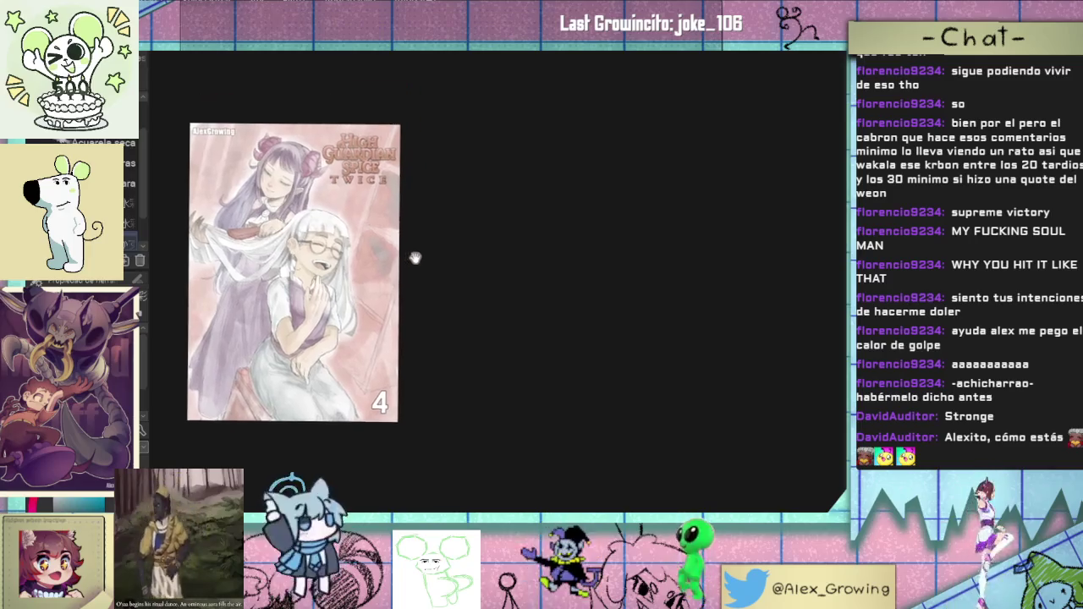
pyautogui.scroll(3, 416, 256)
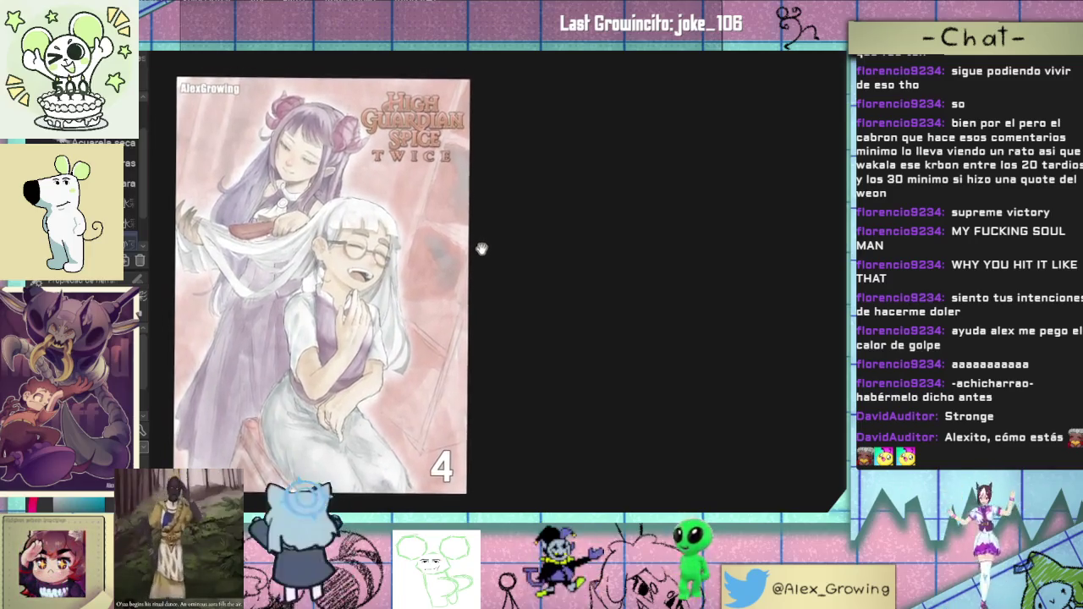
pyautogui.moveTo(482, 254); pyautogui.dragTo(483, 268)
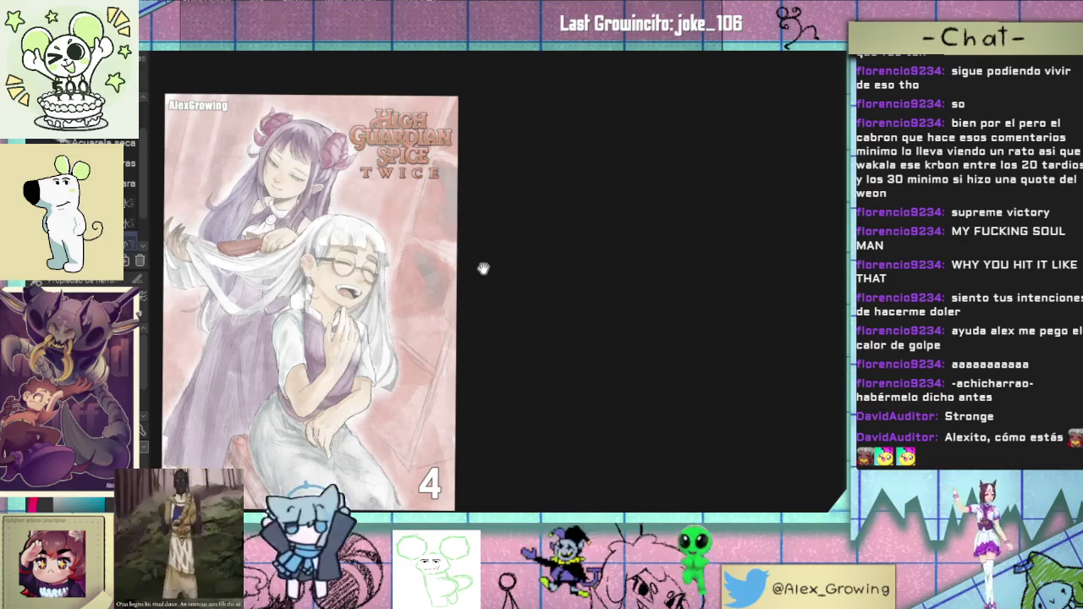
pyautogui.scroll(2, 457, 296)
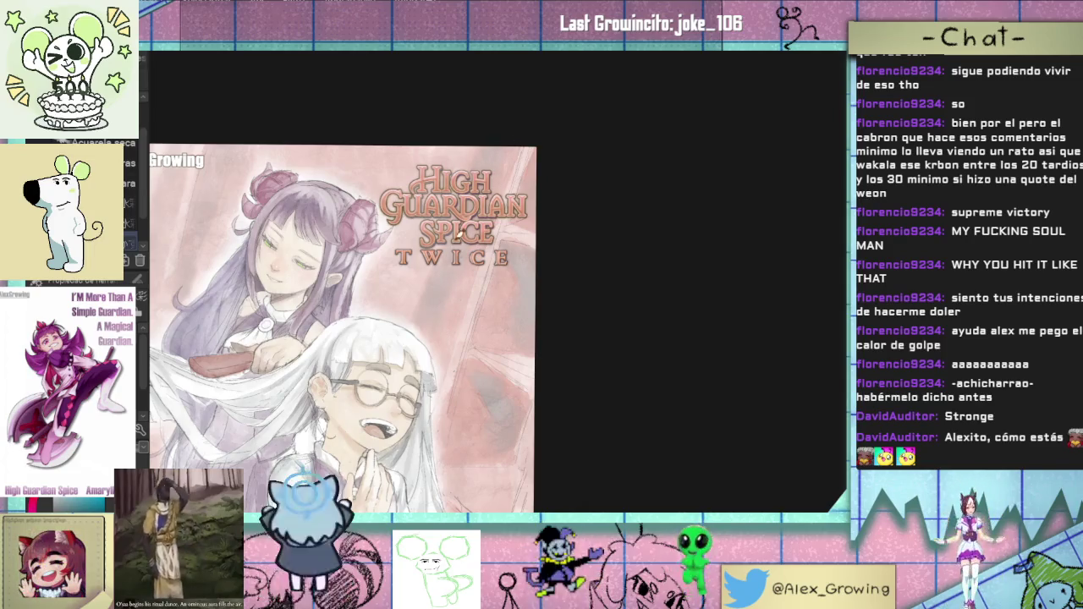
pyautogui.scroll(-2, 508, 105)
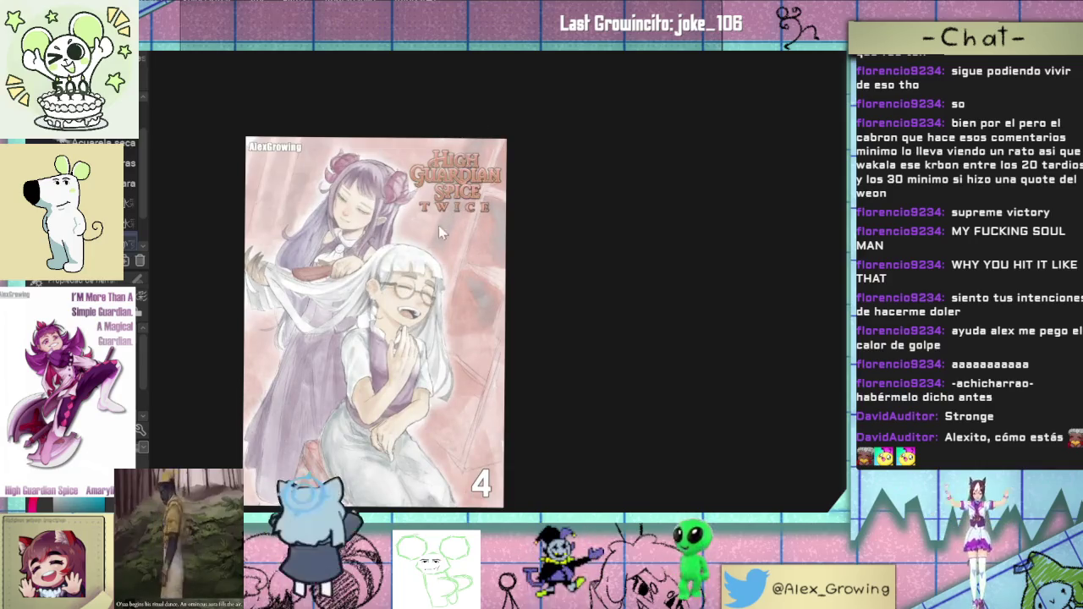
# Step: Zoom and pan around the wall to inspect the new grey wash
pyautogui.moveTo(513, 293); pyautogui.dragTo(498, 208)
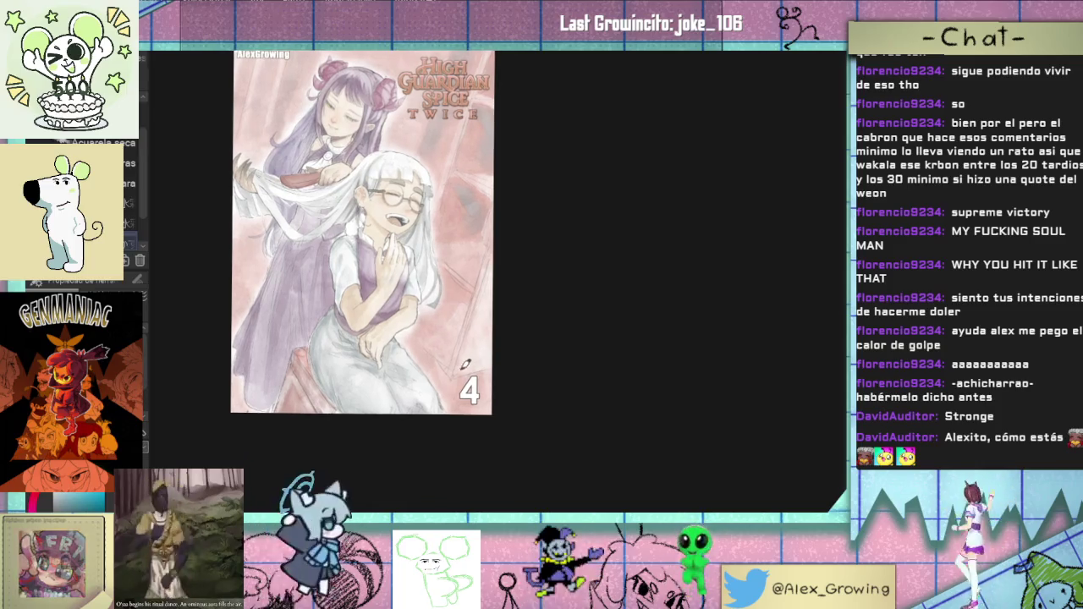
pyautogui.moveTo(482, 314); pyautogui.dragTo(483, 331)
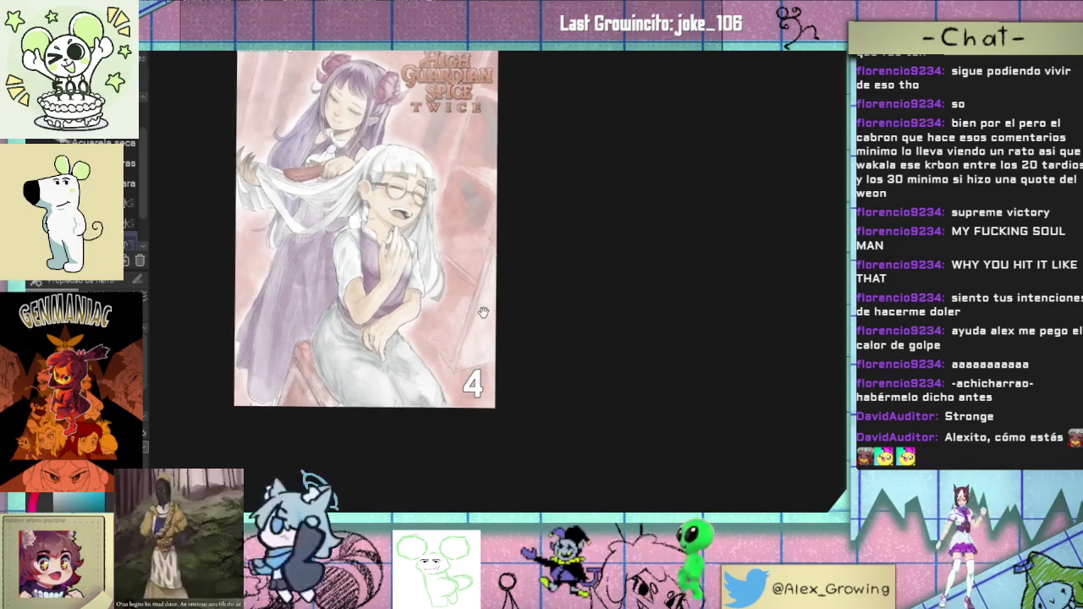
pyautogui.scroll(3, 483, 331)
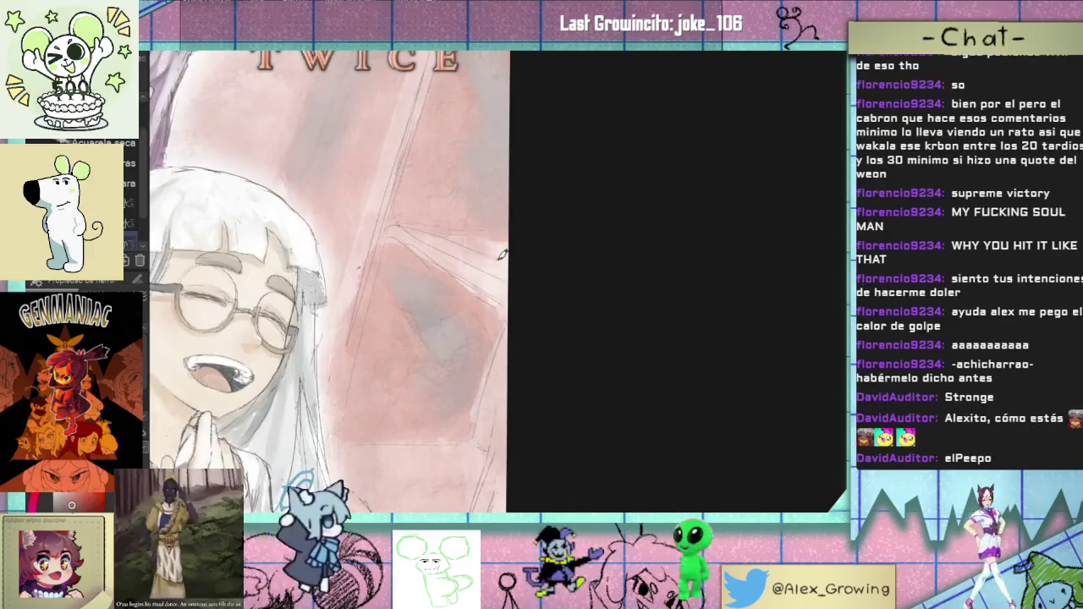
pyautogui.scroll(-5, 514, 280)
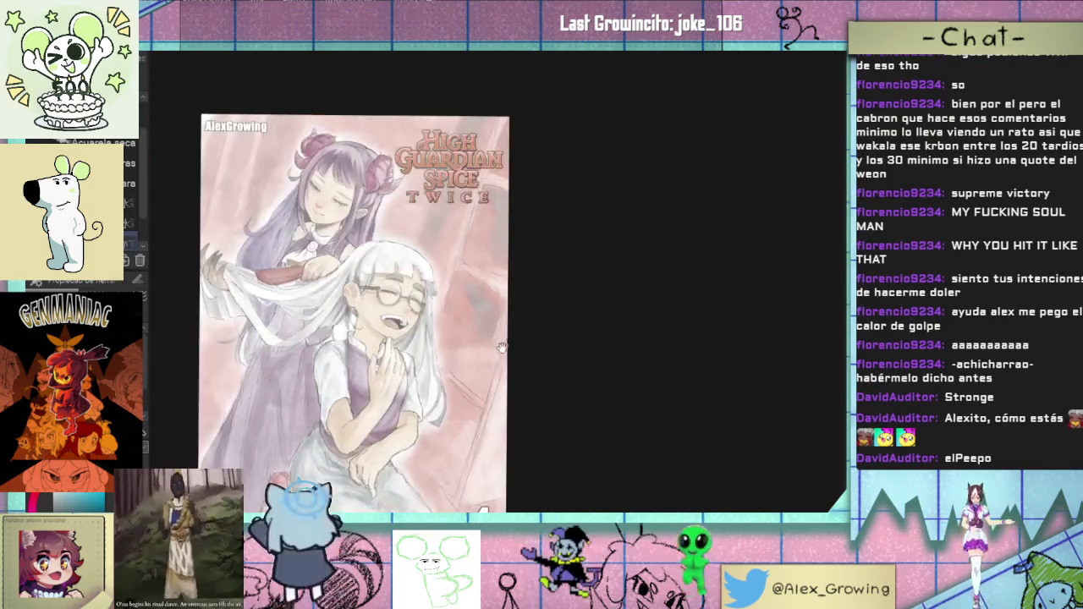
pyautogui.scroll(1, 506, 332)
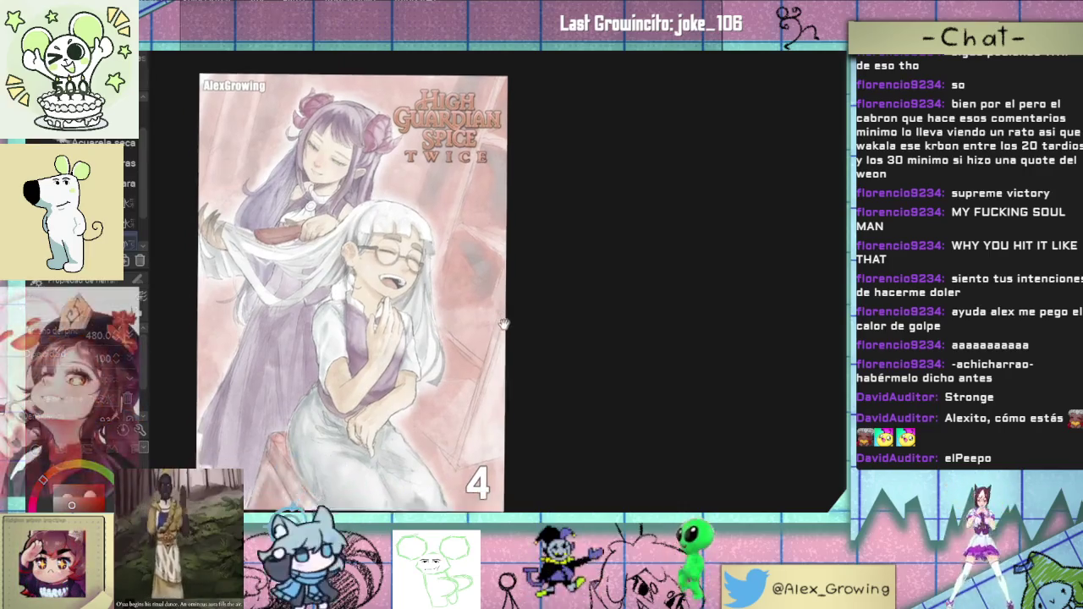
pyautogui.scroll(3, 507, 305)
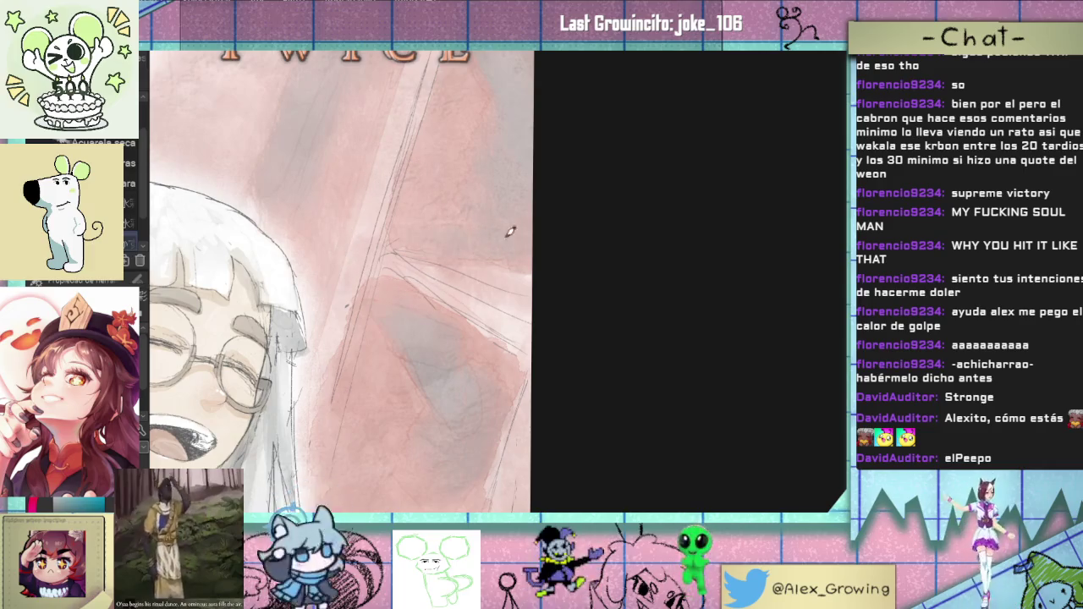
pyautogui.scroll(-5, 530, 254)
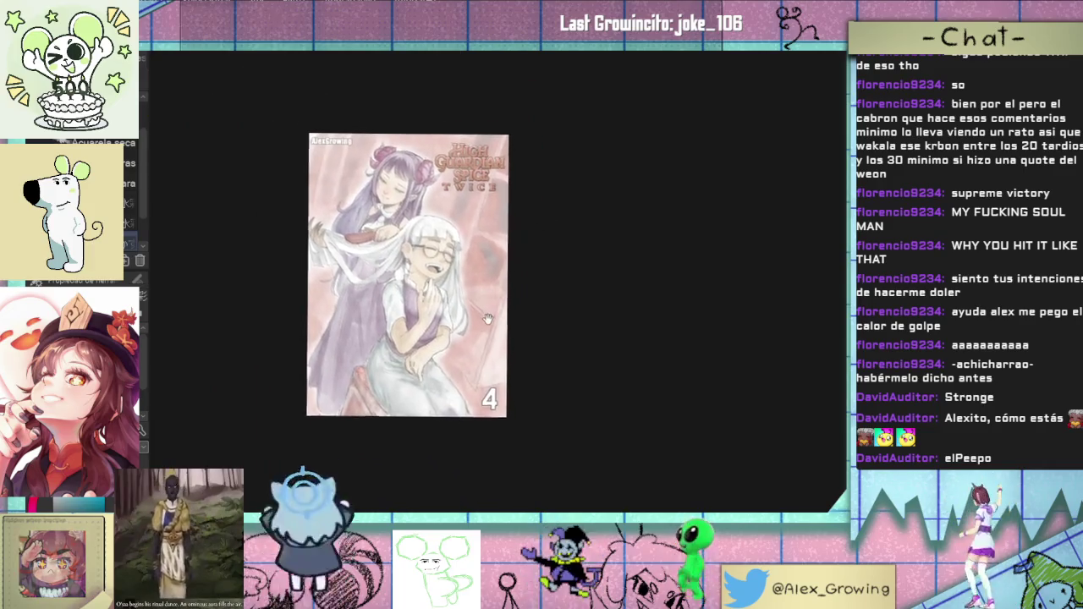
pyautogui.scroll(2, 397, 321)
pyautogui.scroll(2, 431, 380)
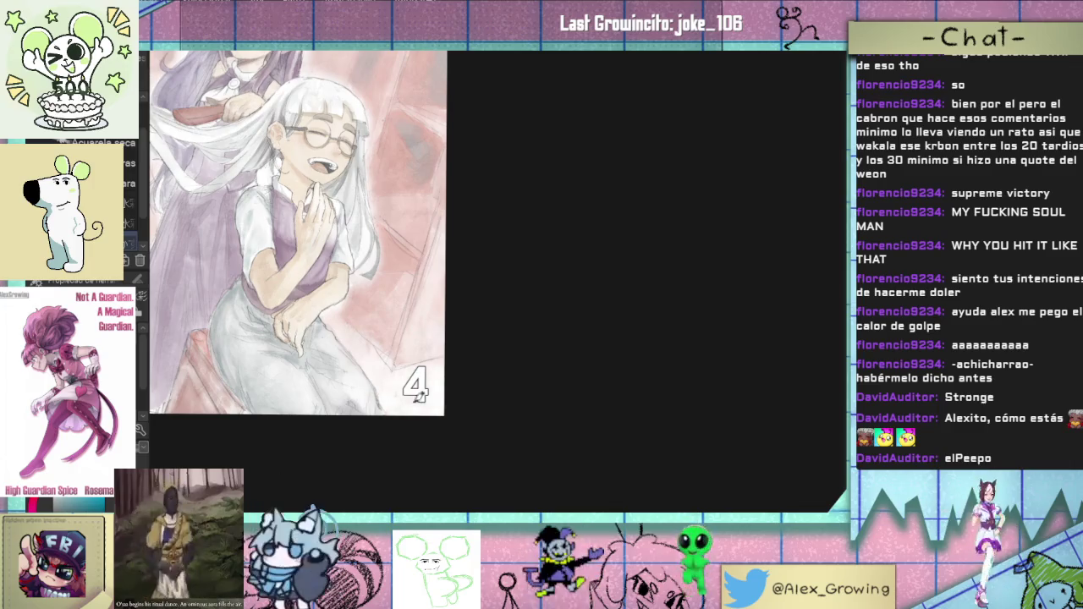
pyautogui.moveTo(470, 385); pyautogui.dragTo(545, 390)
pyautogui.scroll(-2, 508, 389)
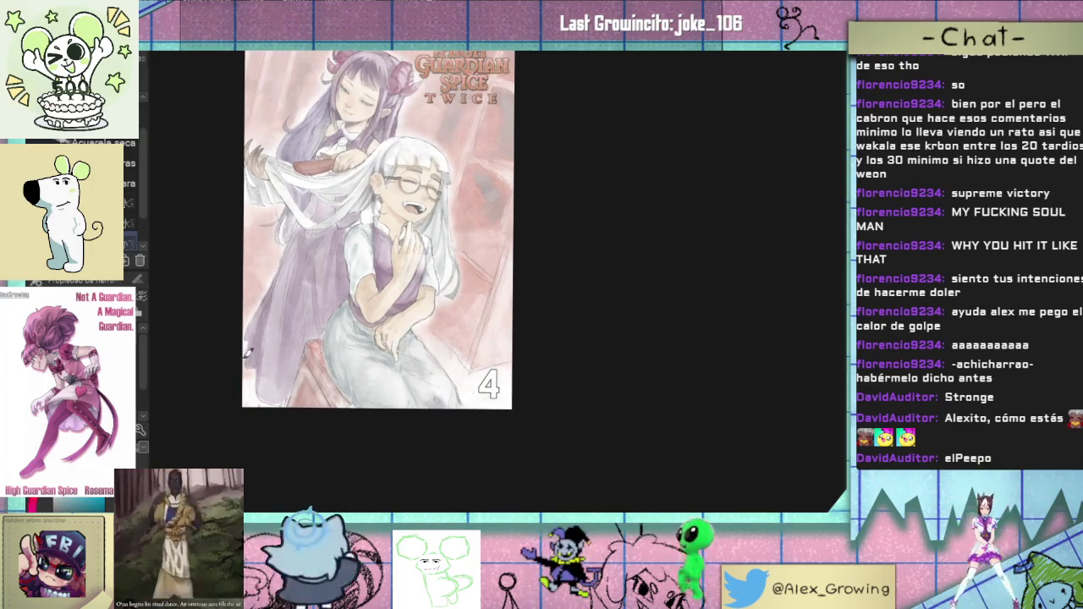
pyautogui.scroll(2, 261, 363)
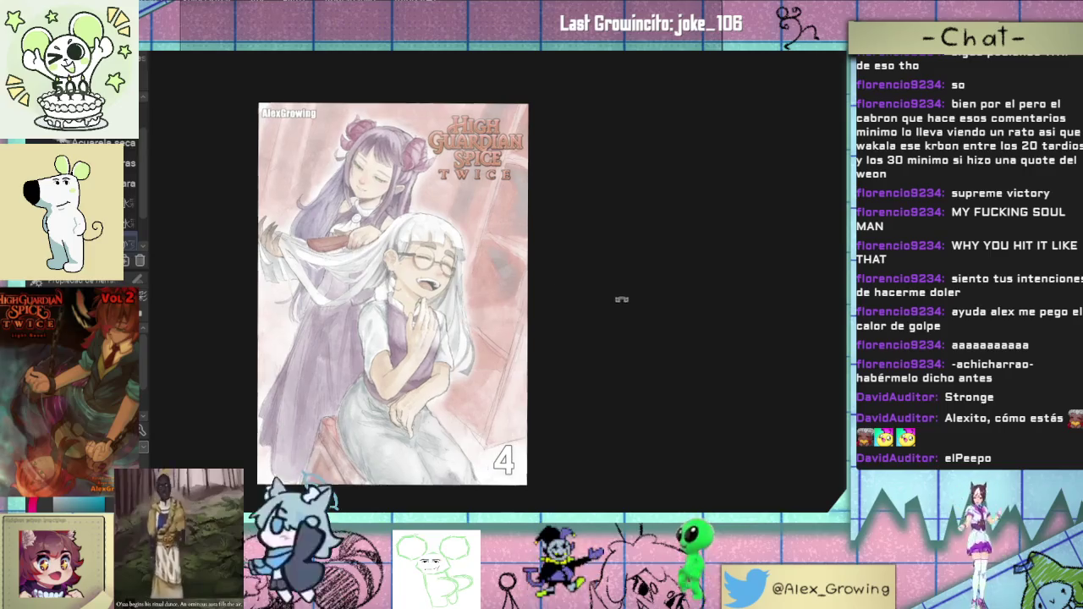
pyautogui.moveTo(621, 300); pyautogui.dragTo(632, 288)
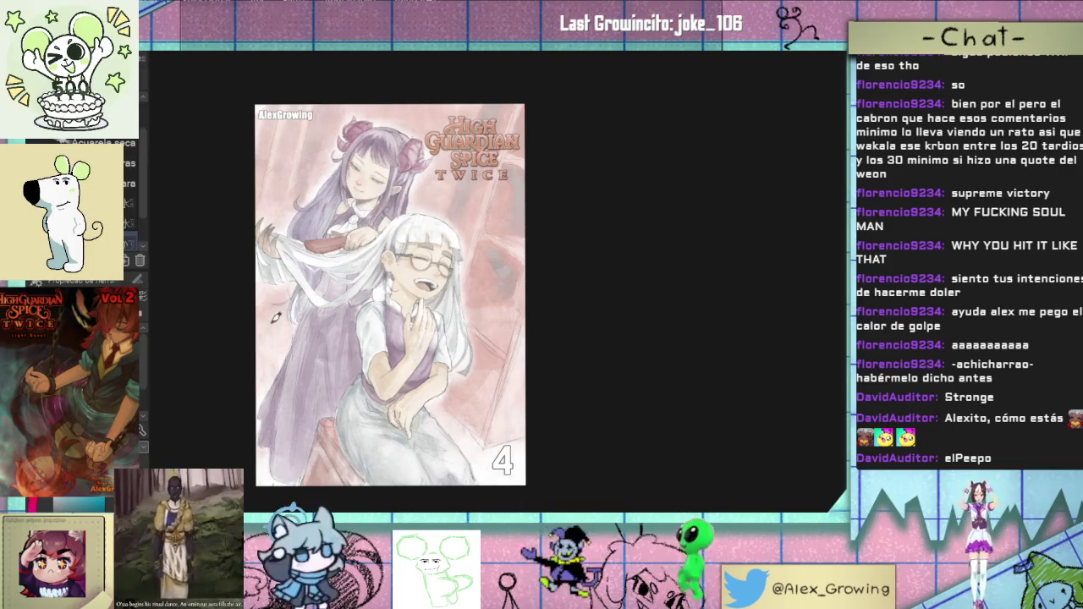
pyautogui.moveTo(301, 302); pyautogui.dragTo(224, 287)
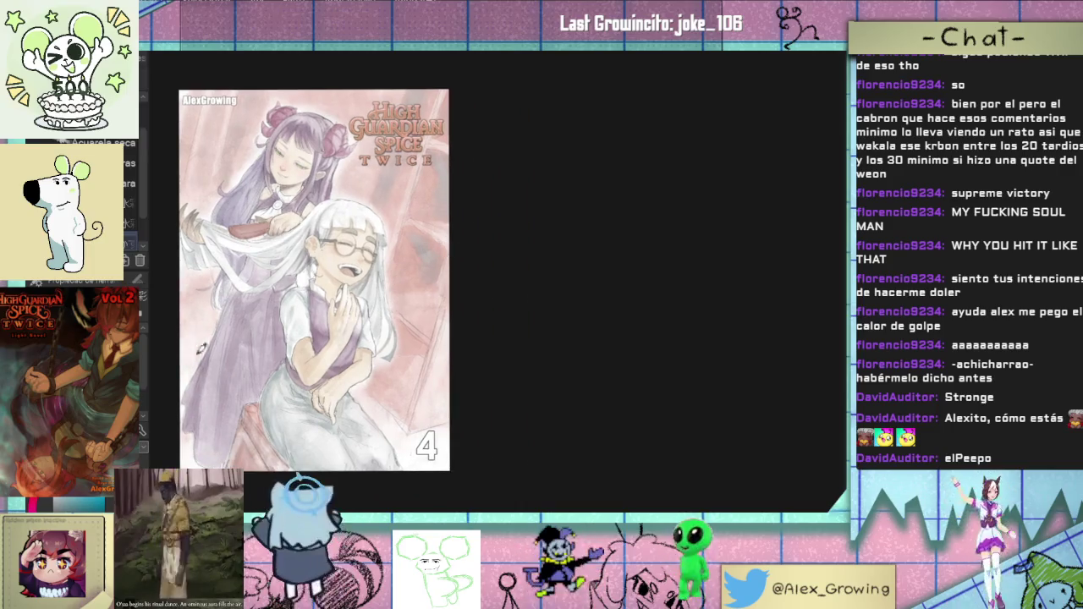
pyautogui.hotkey('ctrl', '0')
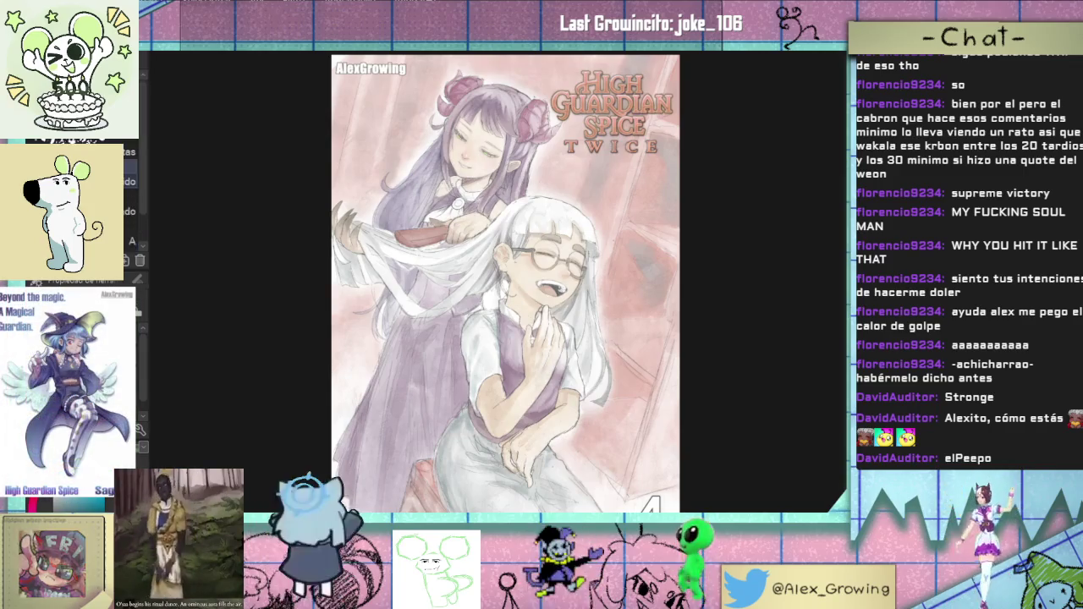
pyautogui.moveTo(786, 234); pyautogui.dragTo(701, 263)
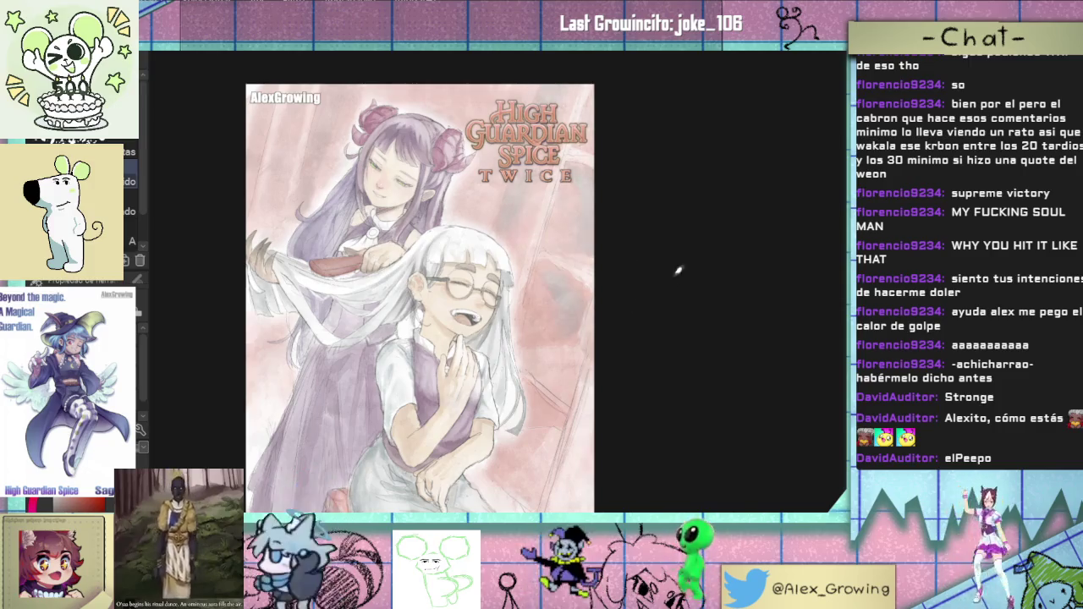
pyautogui.moveTo(663, 343); pyautogui.dragTo(614, 230)
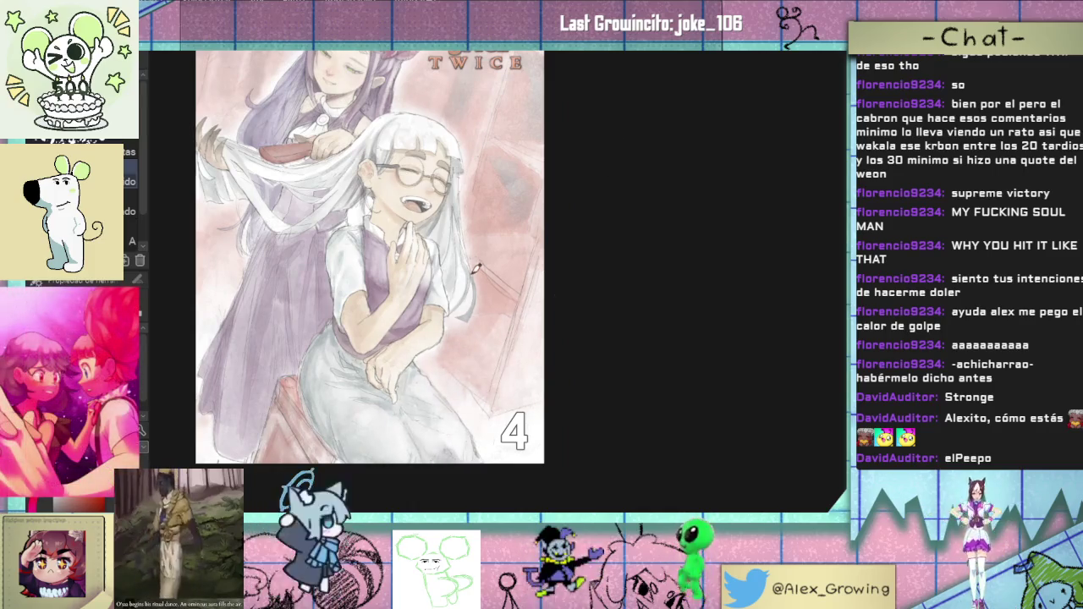
pyautogui.moveTo(465, 218); pyautogui.dragTo(494, 269)
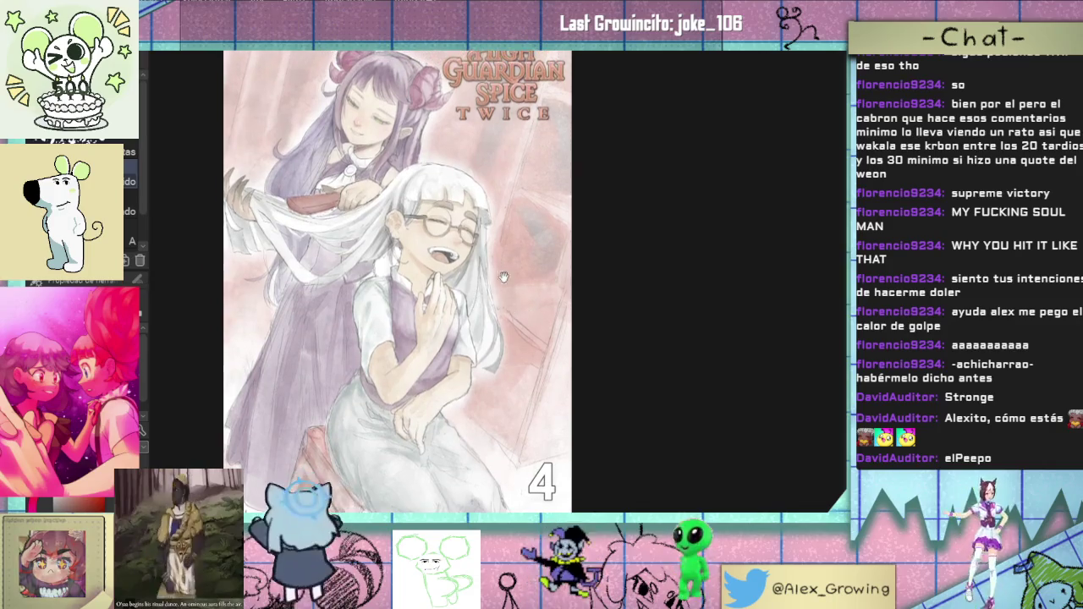
pyautogui.moveTo(587, 264); pyautogui.dragTo(578, 289)
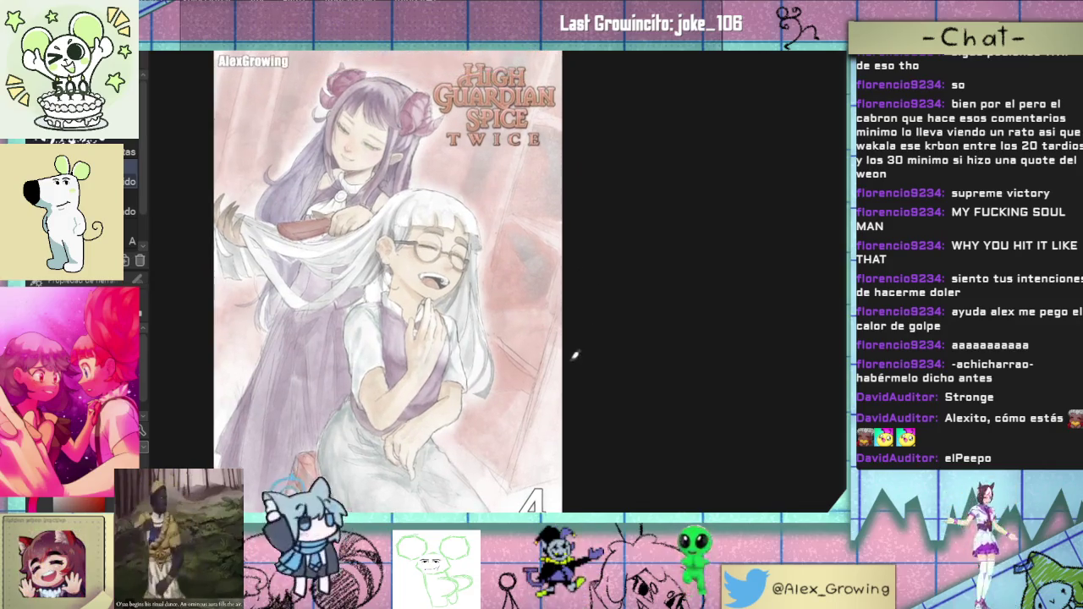
pyautogui.scroll(-3, 617, 205)
pyautogui.scroll(3, 600, 261)
pyautogui.scroll(2, 580, 300)
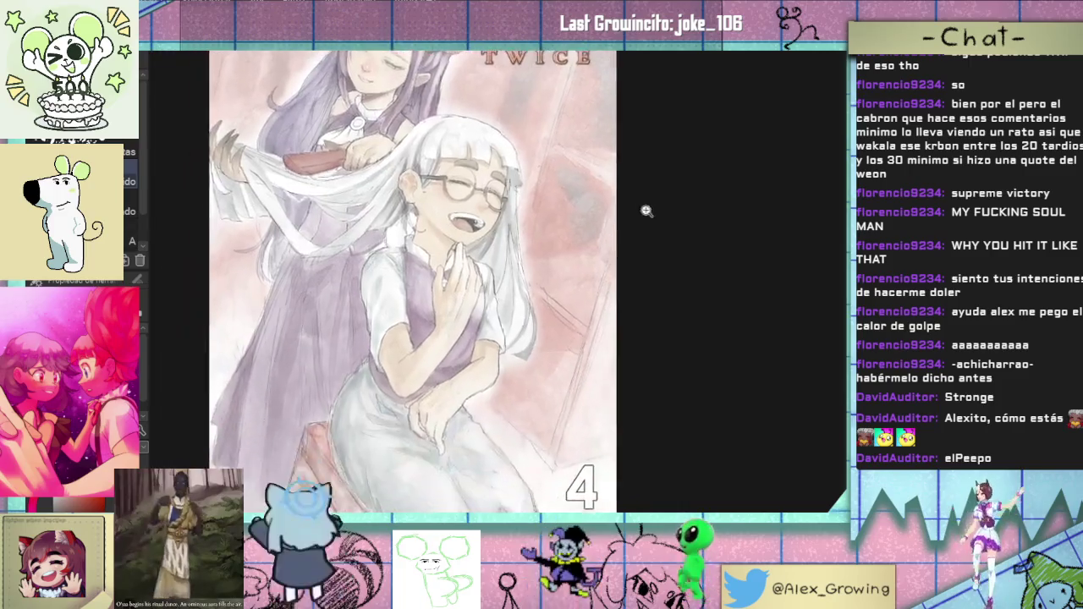
pyautogui.scroll(-3, 648, 209)
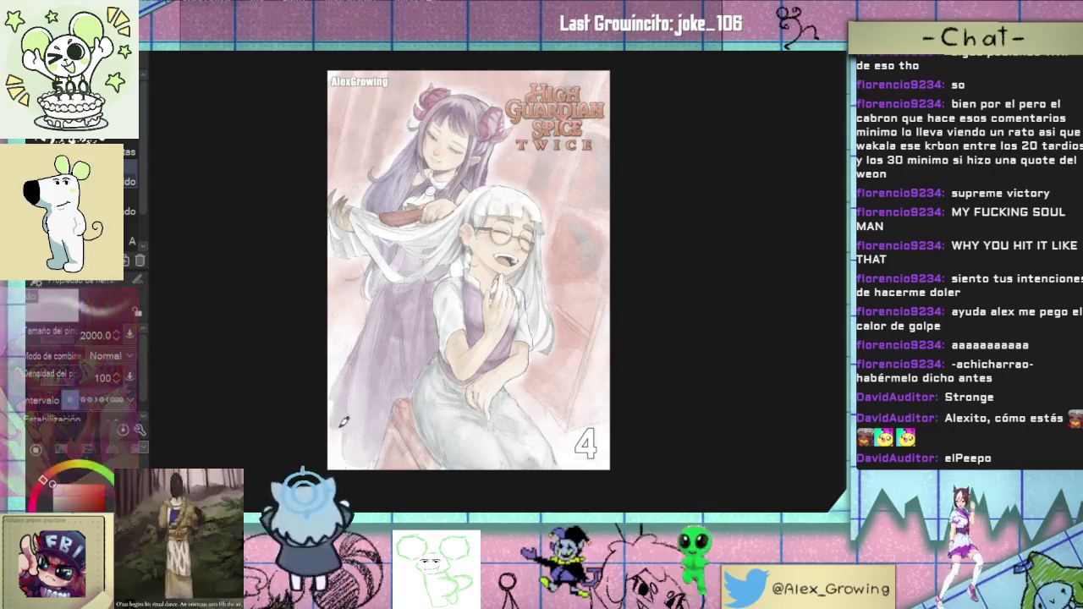
pyautogui.scroll(1, 358, 425)
pyautogui.scroll(-1, 291, 254)
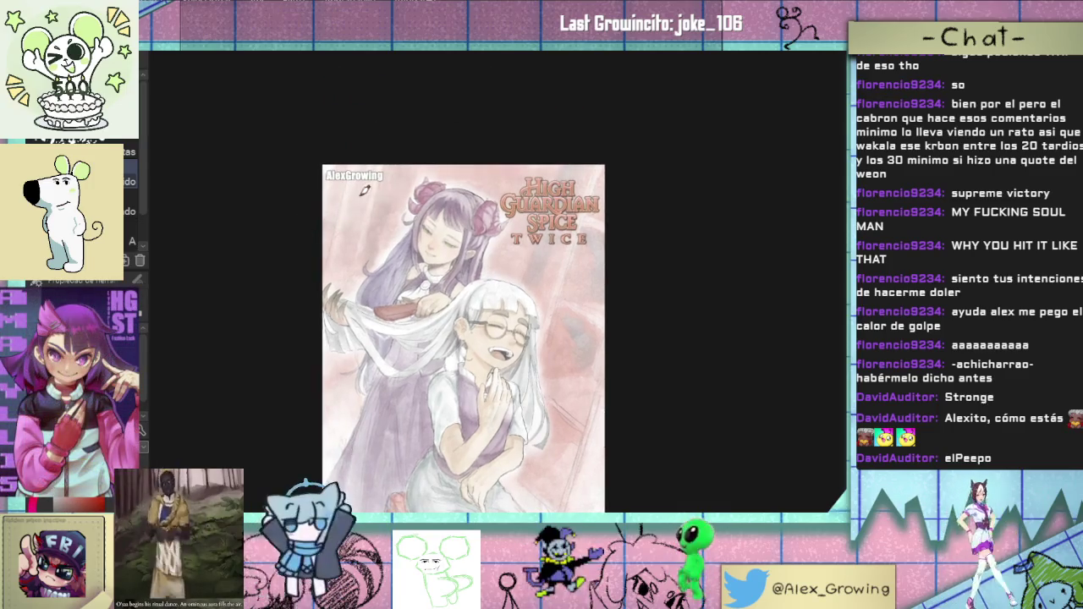
pyautogui.scroll(-1, 643, 144)
pyautogui.scroll(2, 615, 146)
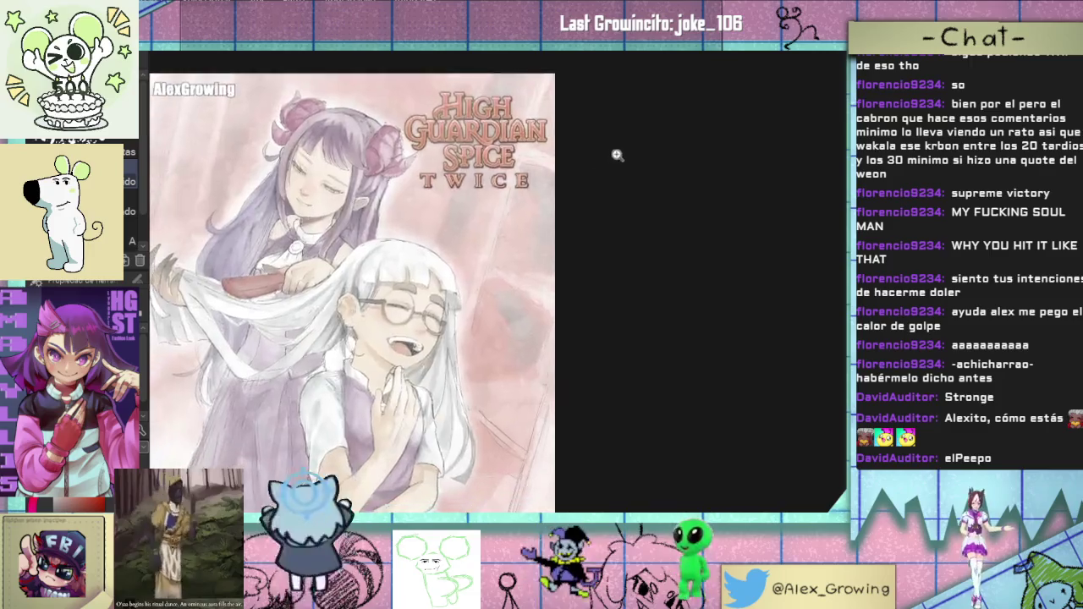
pyautogui.scroll(-1, 610, 142)
pyautogui.scroll(1, 609, 143)
pyautogui.scroll(-1, 598, 161)
pyautogui.scroll(1, 590, 174)
pyautogui.moveTo(589, 174); pyautogui.dragTo(592, 162)
pyautogui.scroll(1, 591, 161)
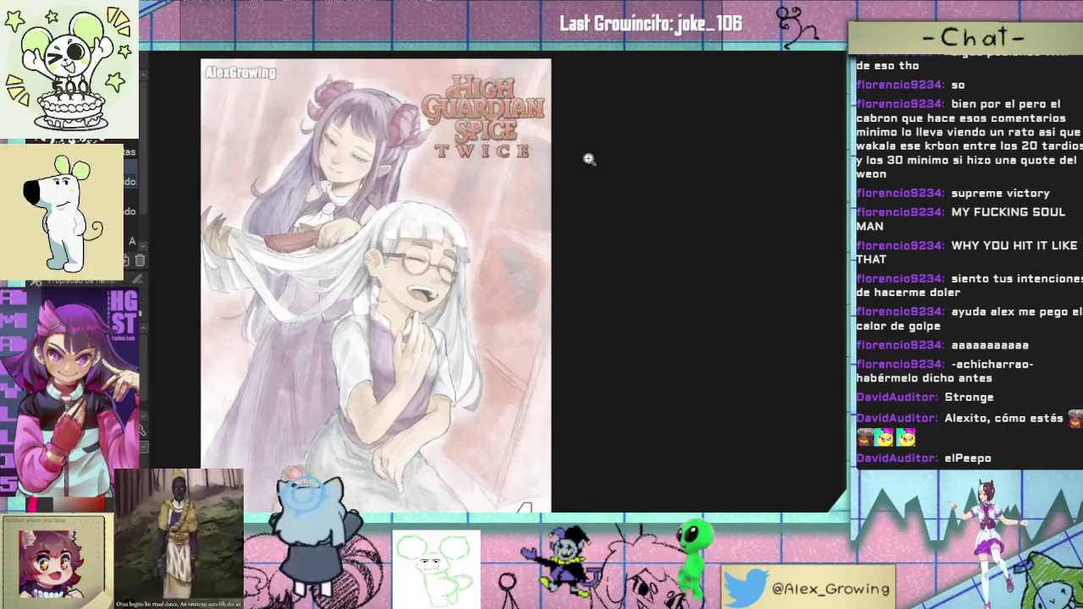
pyautogui.moveTo(457, 254); pyautogui.dragTo(588, 250)
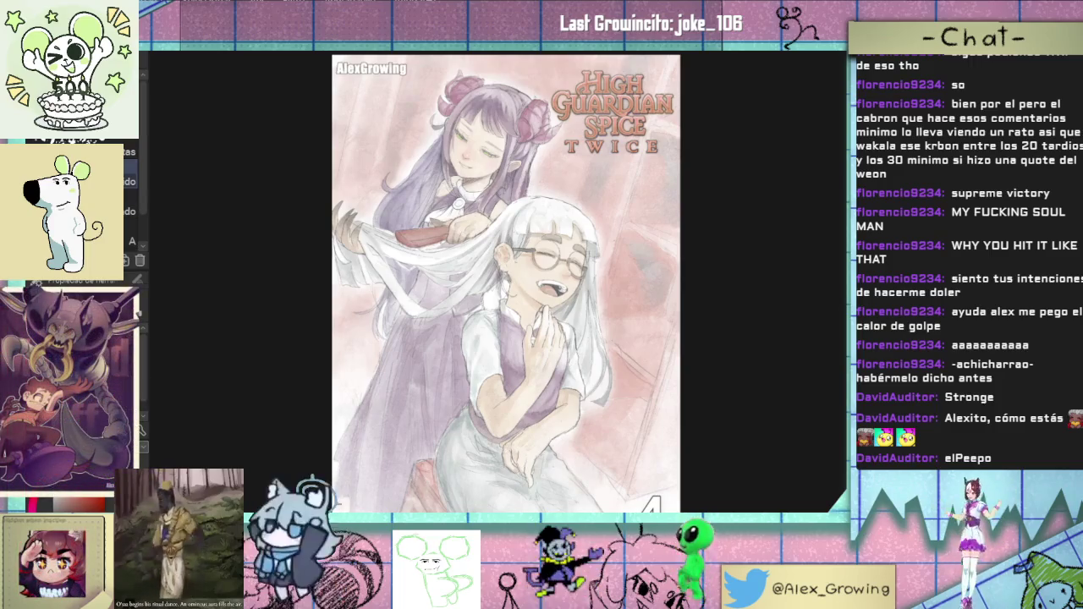
pyautogui.scroll(2, 559, 353)
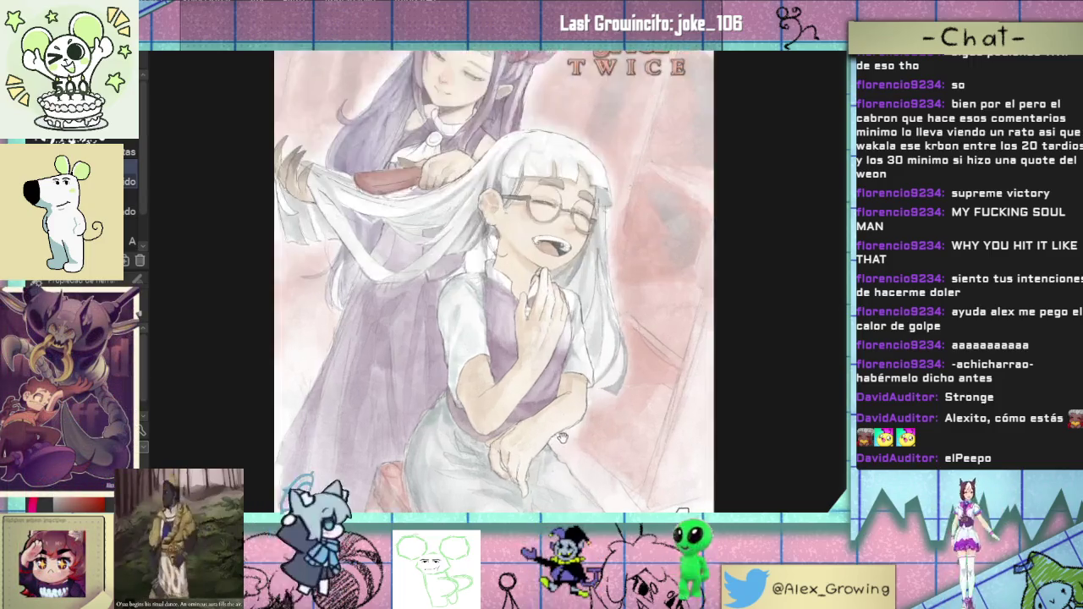
# Step: Lasso-select the white-haired girl's hand resting on her lap
pyautogui.scroll(2, 558, 353)
pyautogui.scroll(1, 558, 354)
pyautogui.scroll(-2, 571, 359)
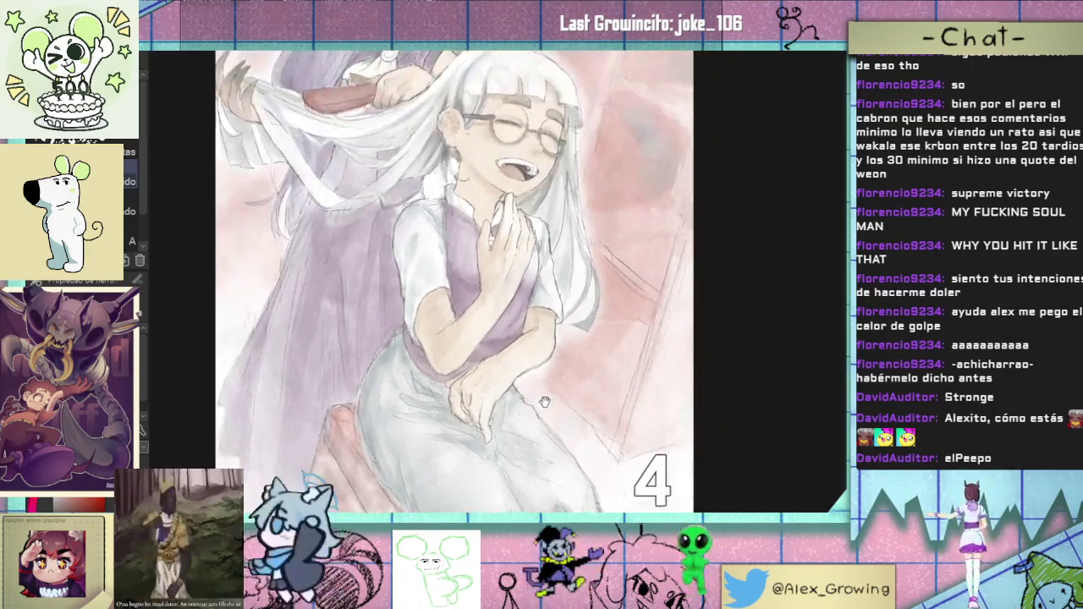
pyautogui.scroll(-2, 555, 399)
pyautogui.scroll(-1, 524, 411)
pyautogui.scroll(1, 524, 412)
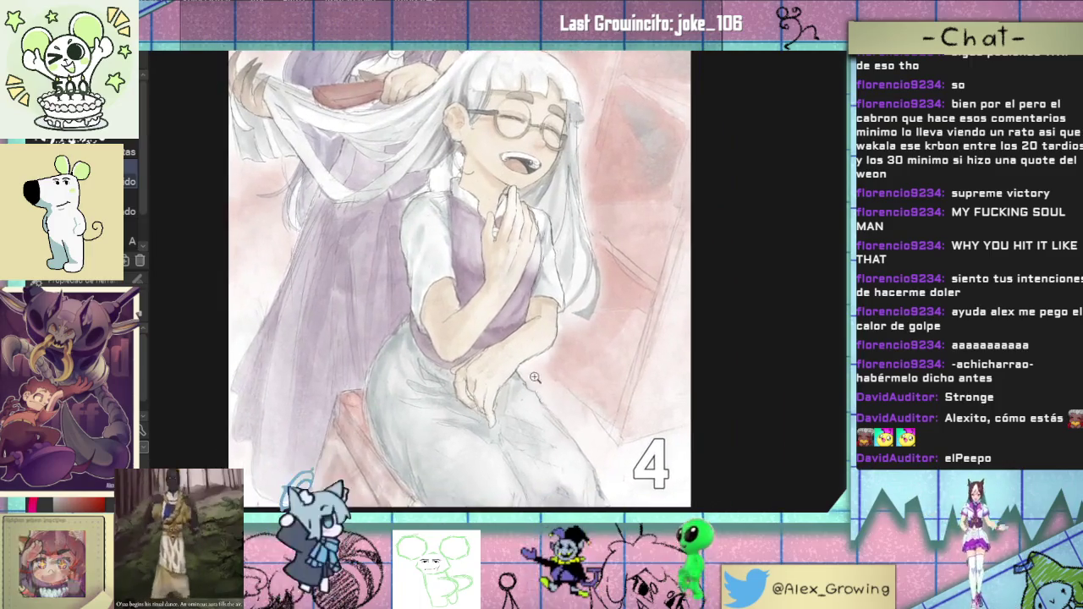
pyautogui.scroll(2, 520, 373)
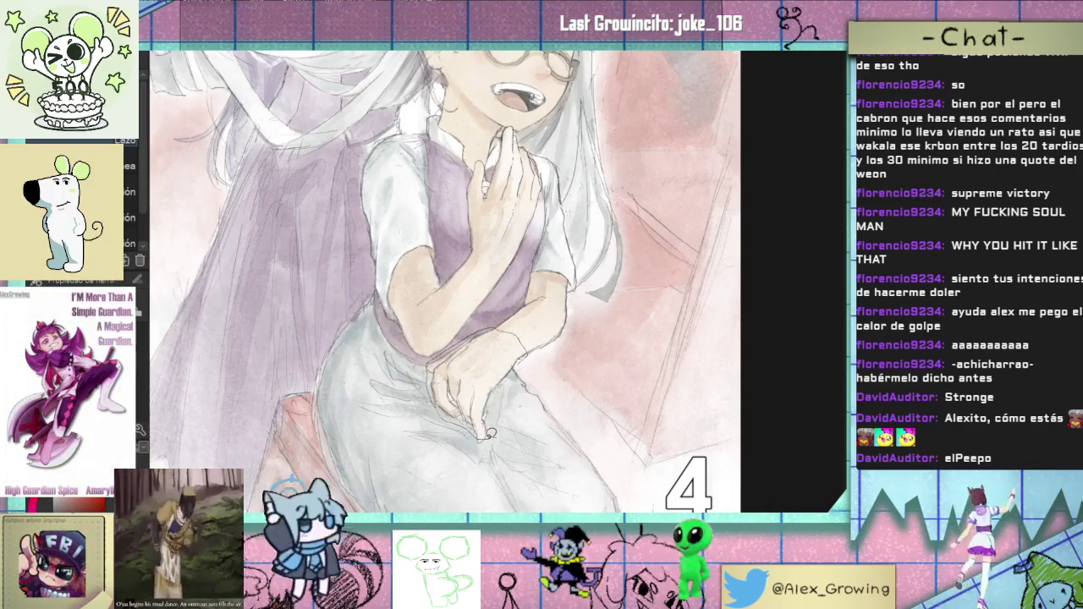
pyautogui.moveTo(495, 403); pyautogui.dragTo(481, 430)
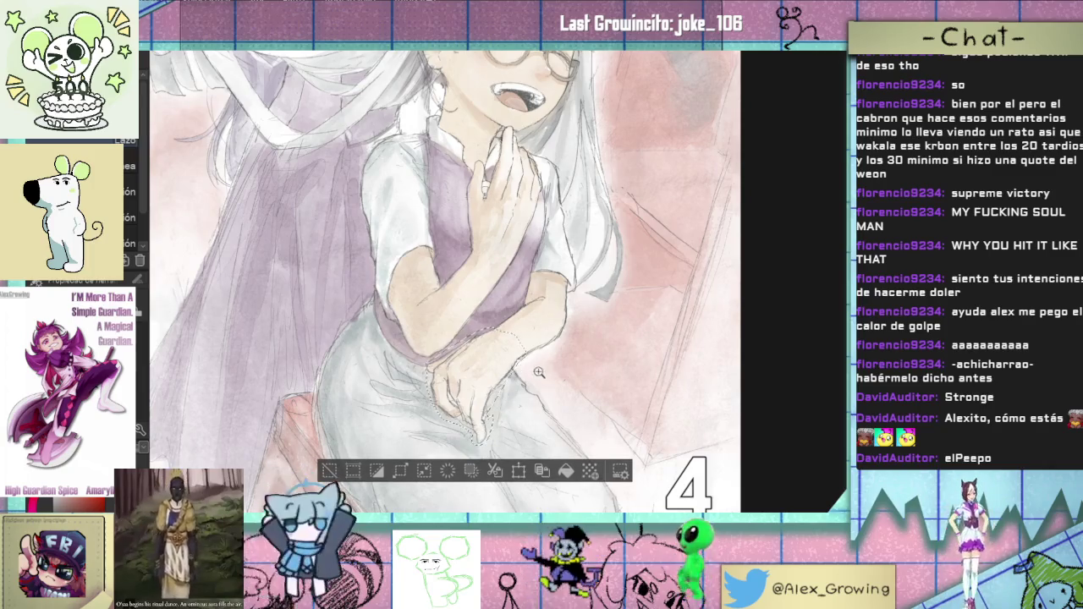
pyautogui.moveTo(536, 372); pyautogui.dragTo(559, 414)
# Step: Transform the selected lap hand, then undo and rotate it to a new angle
pyautogui.click(522, 445)
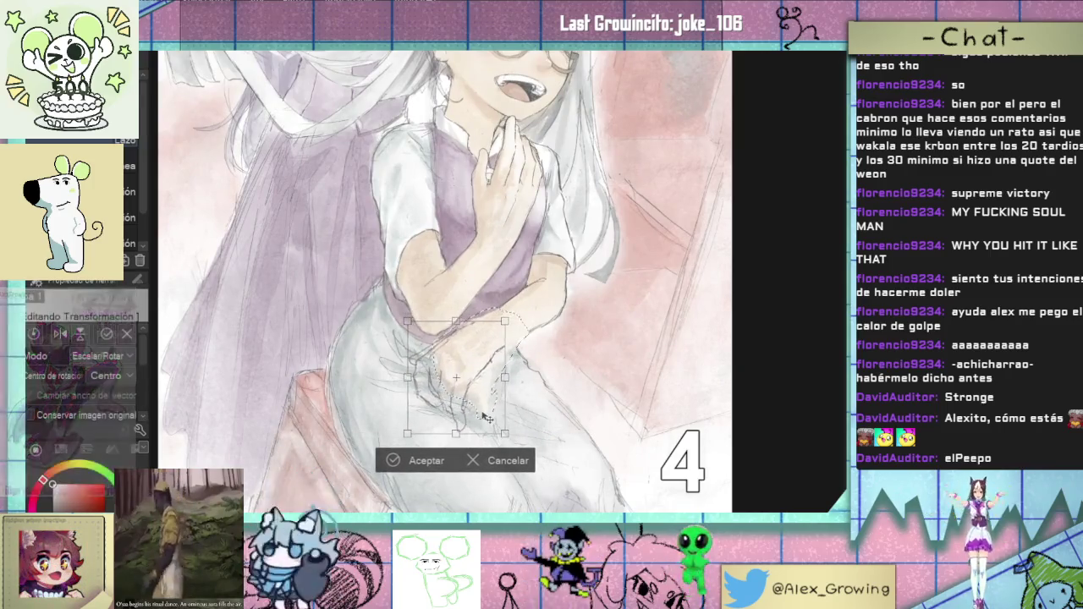
pyautogui.click(423, 459)
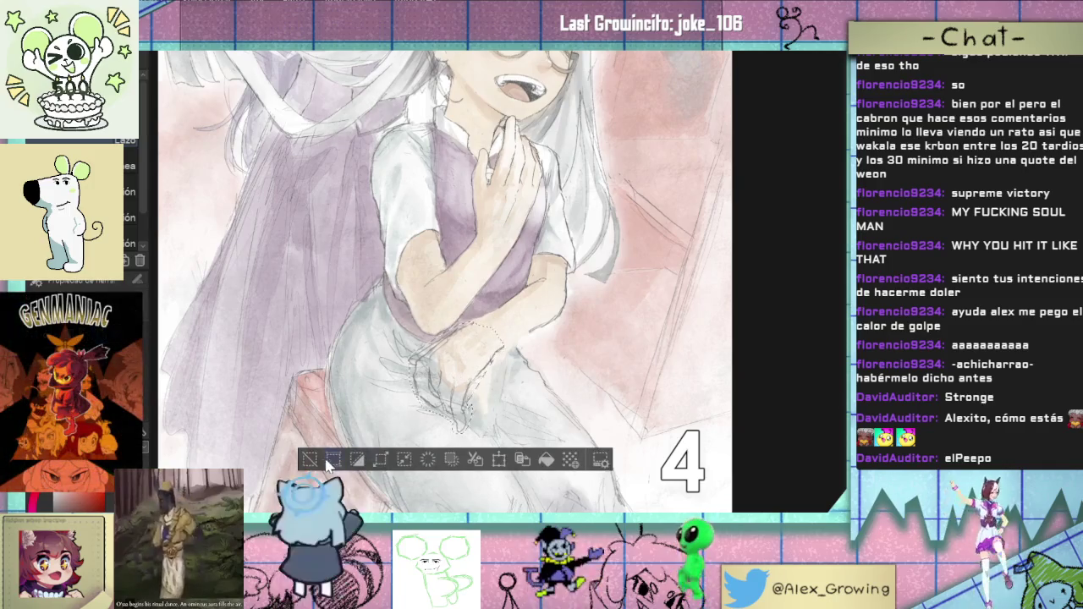
pyautogui.hotkey('ctrl', 'd')
pyautogui.scroll(-3, 591, 288)
pyautogui.scroll(3, 591, 287)
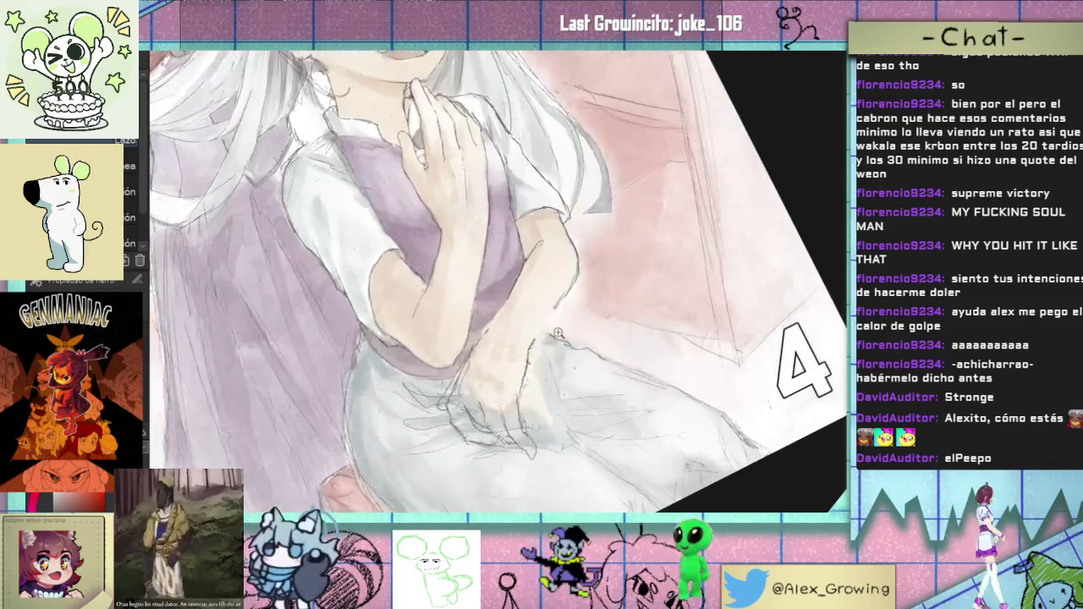
pyautogui.hotkey('ctrl', 'z')
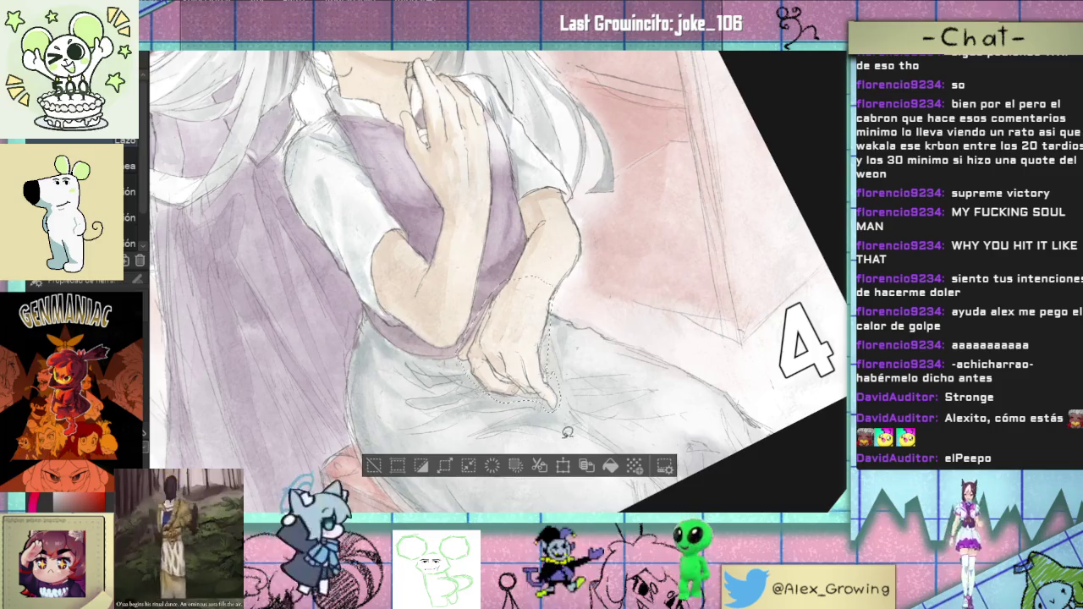
pyautogui.hotkey('ctrl', 't')
pyautogui.moveTo(567, 429); pyautogui.dragTo(534, 432)
pyautogui.click(474, 491)
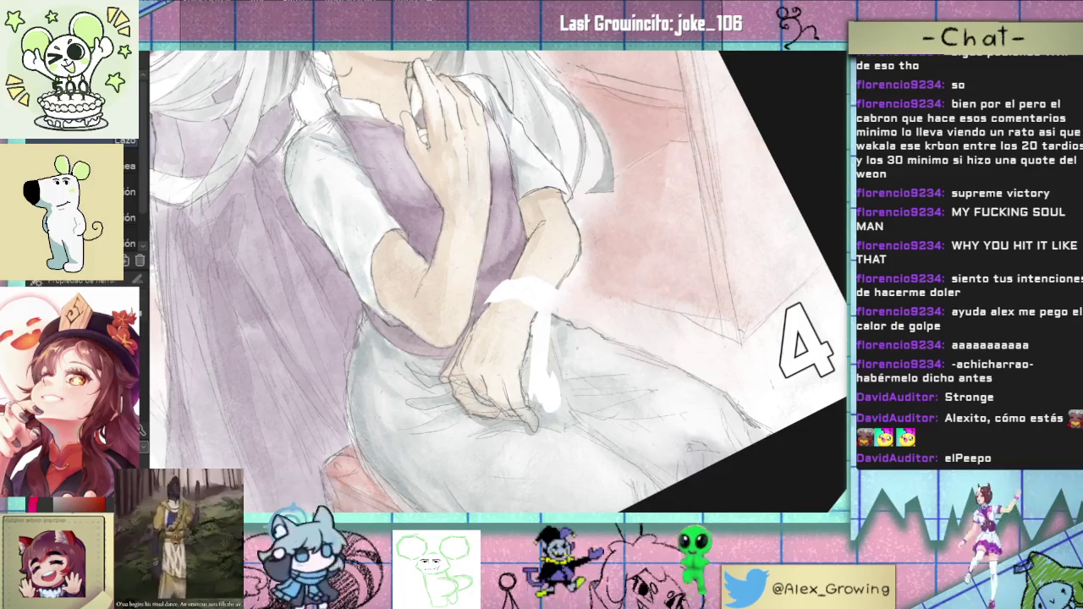
pyautogui.press('p')
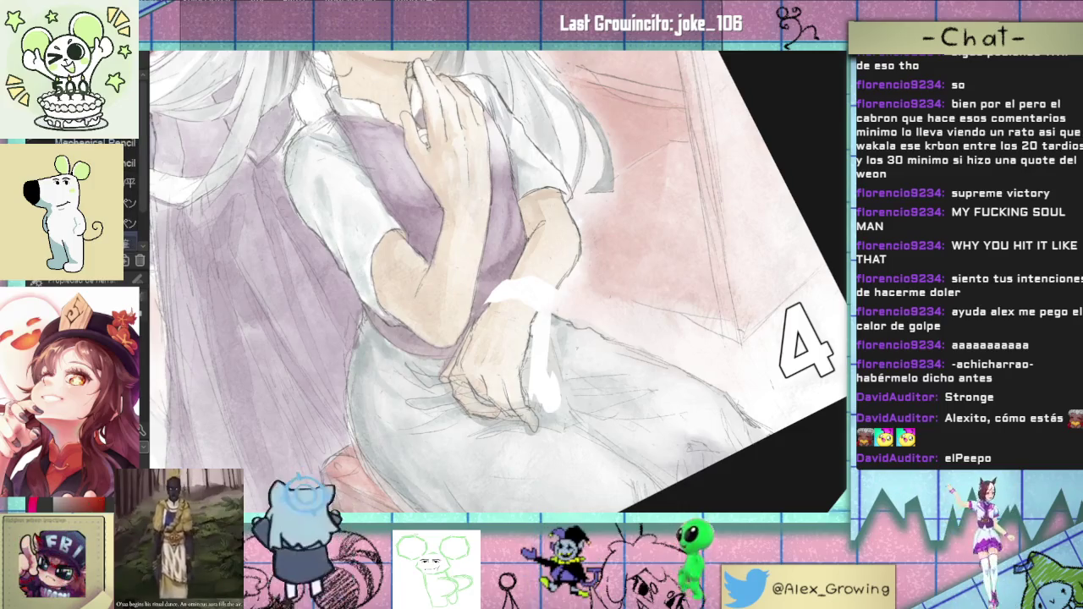
pyautogui.scroll(2, 521, 290)
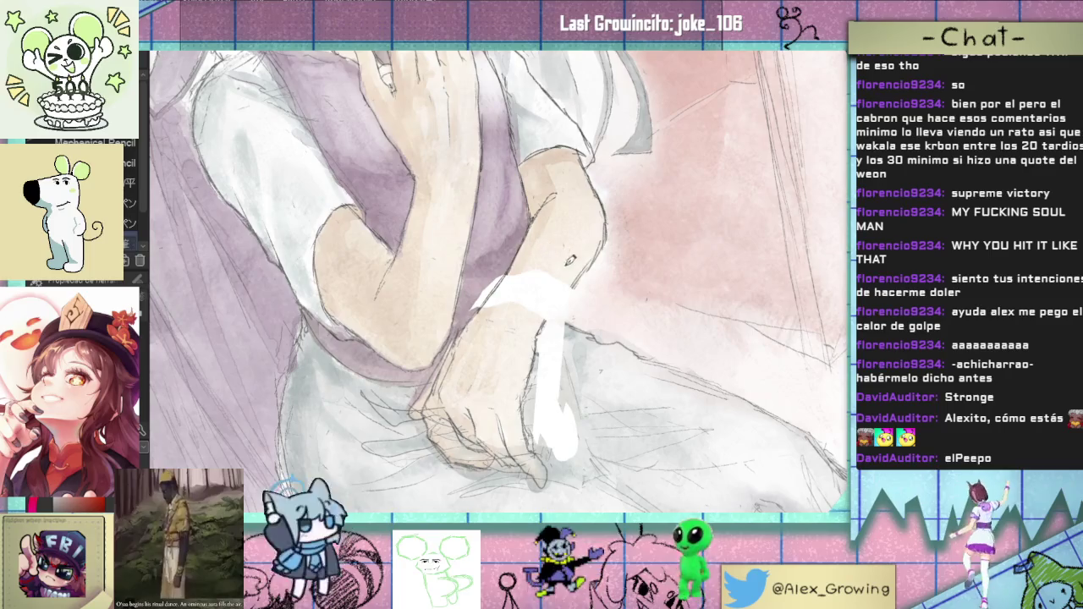
pyautogui.press('b')
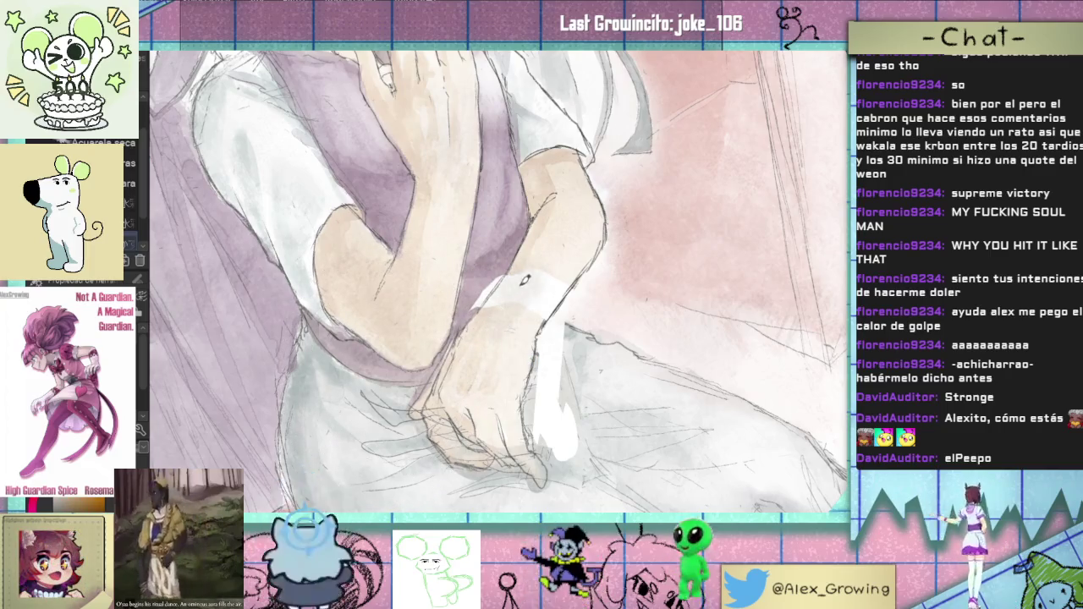
pyautogui.hotkey('ctrl', 'z')
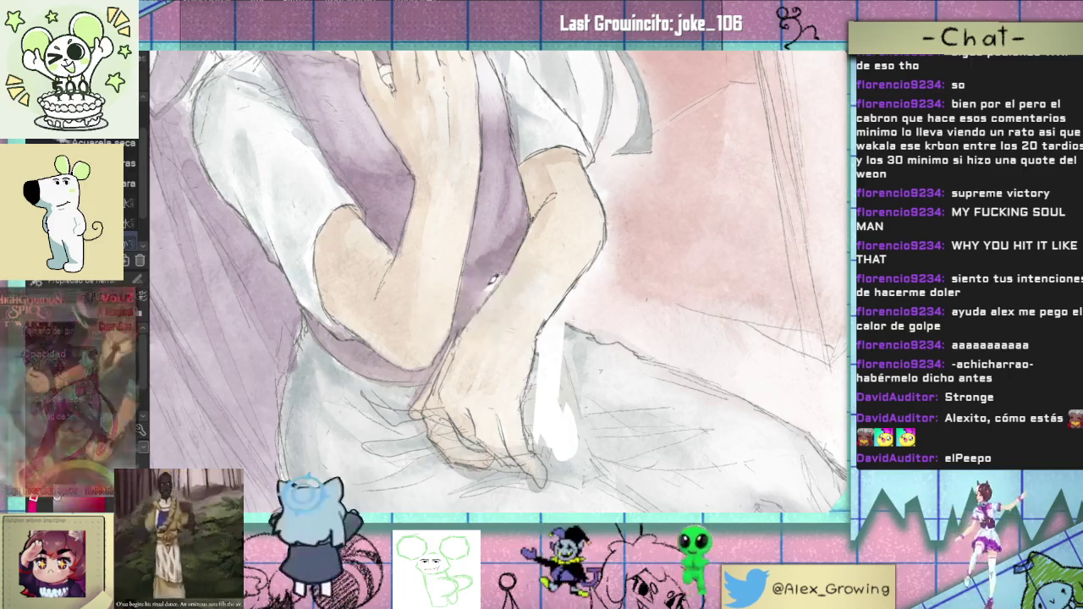
pyautogui.moveTo(480, 284)
pyautogui.mouseDown()
pyautogui.moveTo(525, 372)
pyautogui.moveTo(508, 326)
pyautogui.moveTo(524, 325)
pyautogui.mouseUp()
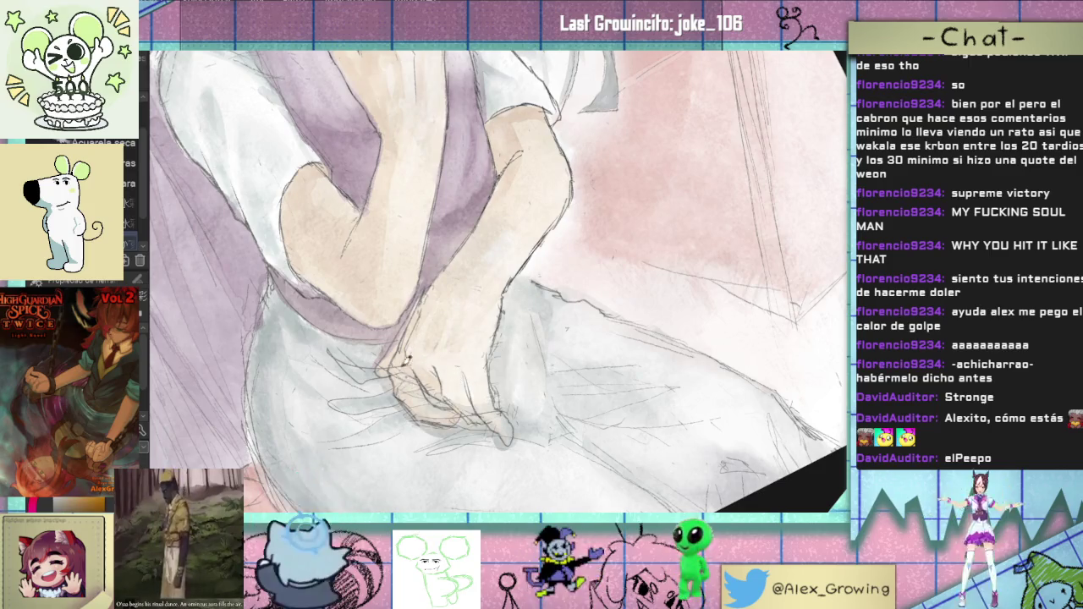
pyautogui.hotkey('ctrl', '@')
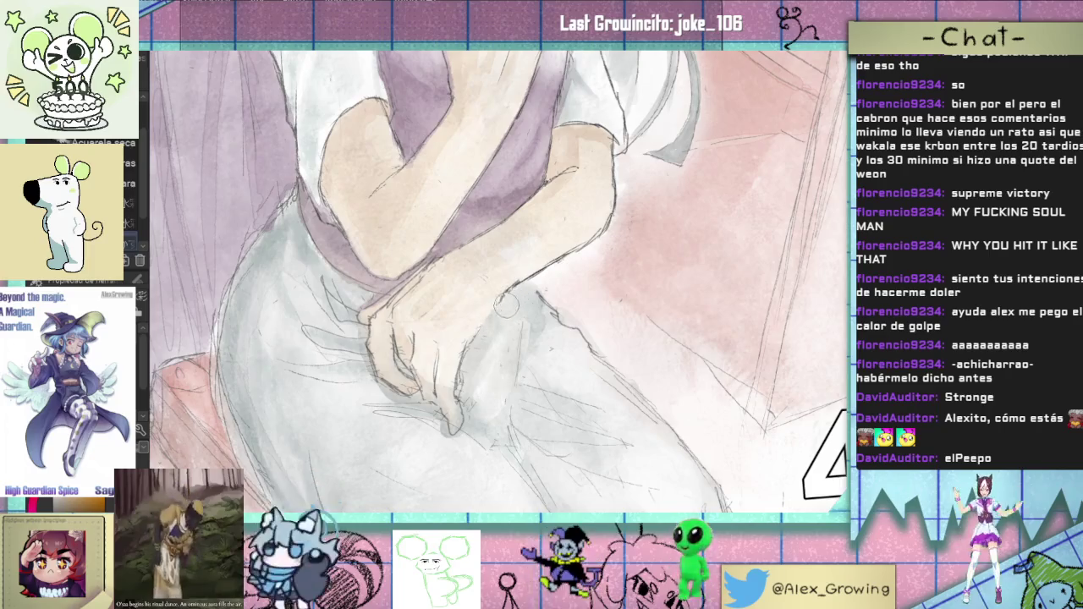
pyautogui.scroll(-3, 510, 301)
pyautogui.scroll(3, 495, 335)
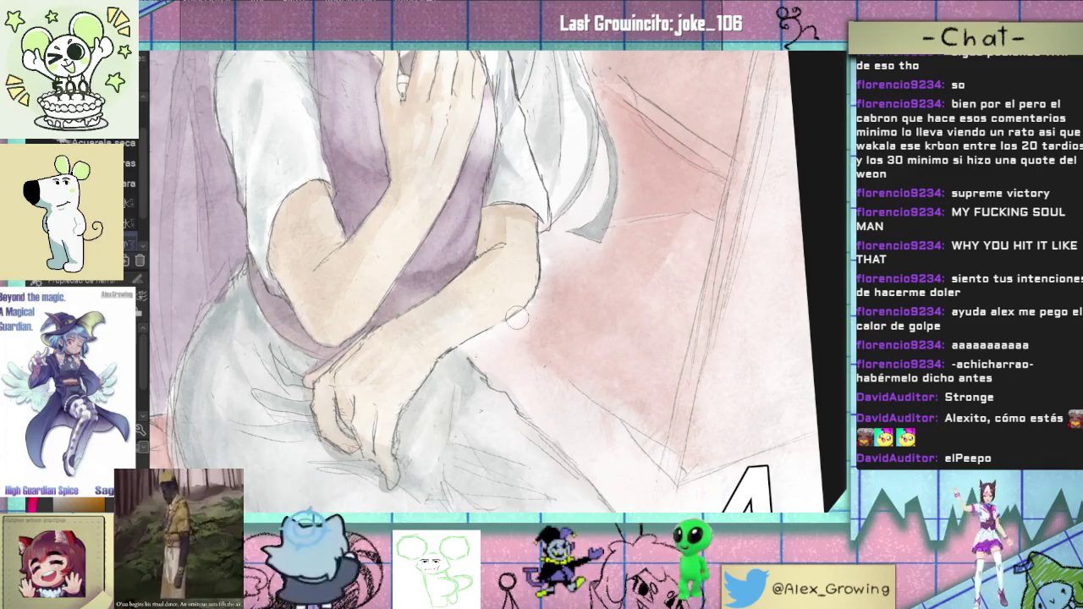
pyautogui.scroll(-3, 531, 219)
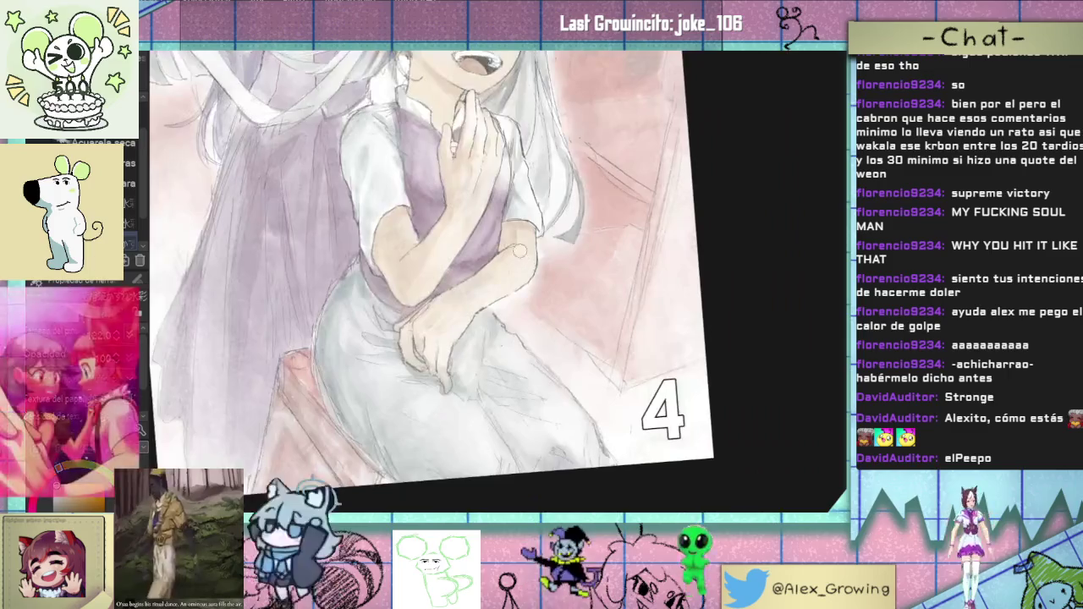
pyautogui.moveTo(528, 260); pyautogui.dragTo(493, 318)
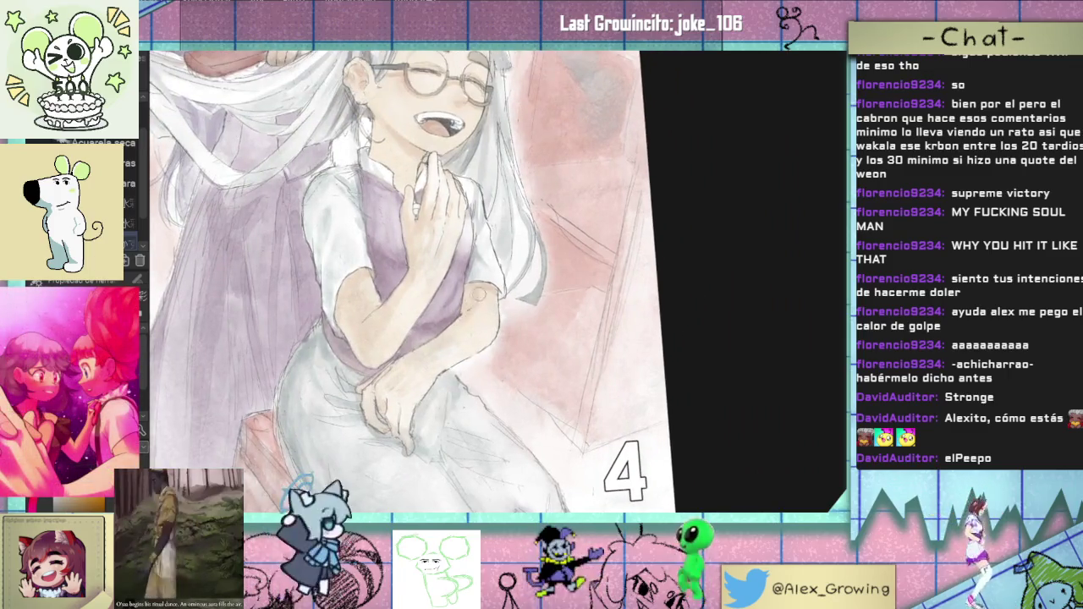
pyautogui.scroll(-2, 478, 294)
pyautogui.scroll(4, 479, 293)
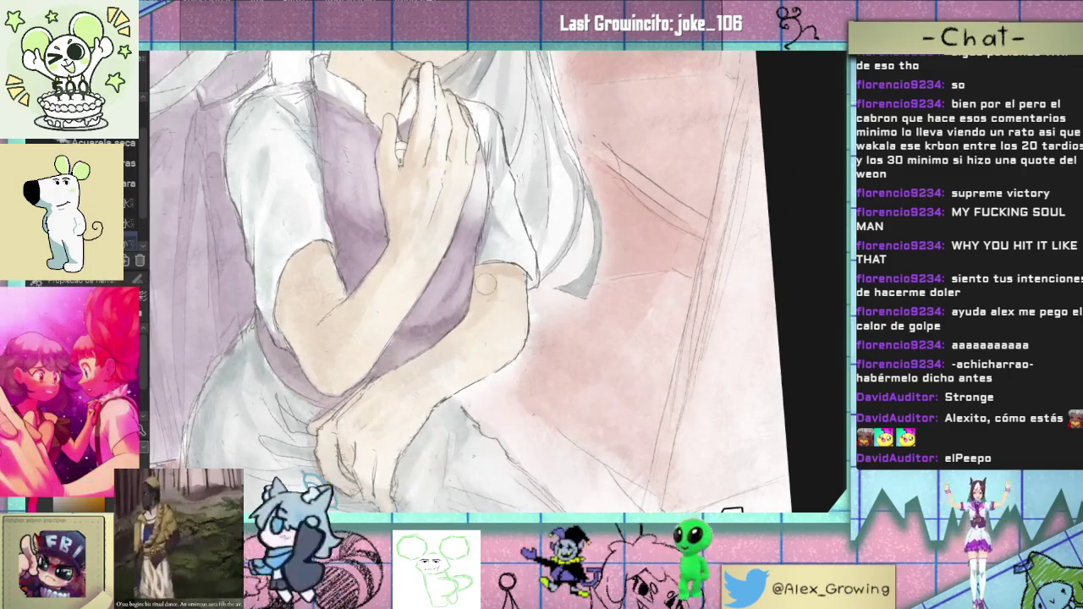
pyautogui.scroll(-4, 479, 344)
pyautogui.scroll(-3, 479, 343)
pyautogui.moveTo(479, 344); pyautogui.dragTo(565, 308)
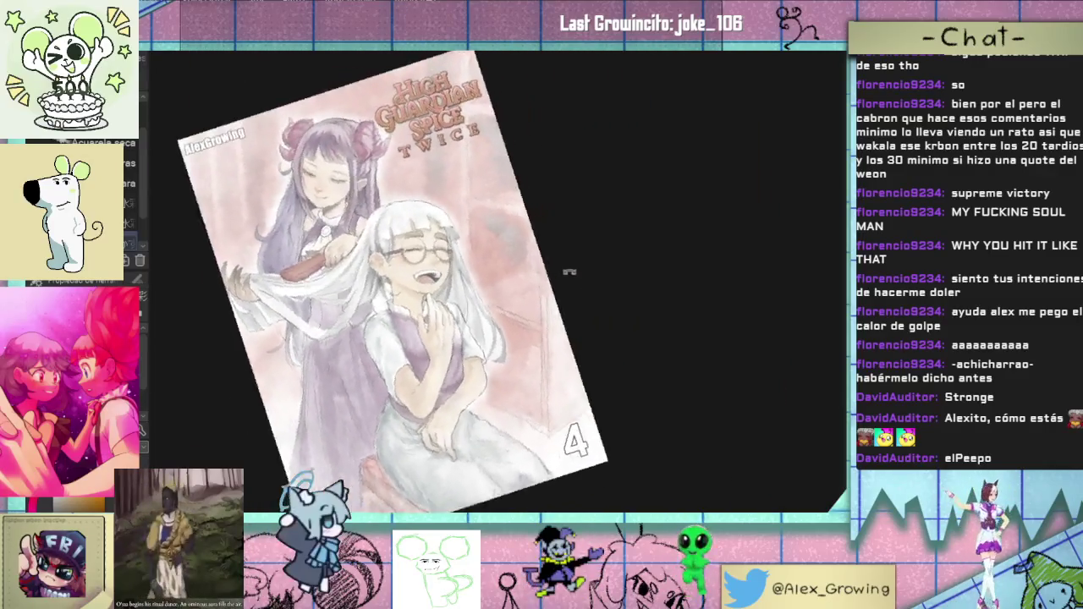
pyautogui.scroll(2, 560, 319)
pyautogui.scroll(2, 523, 370)
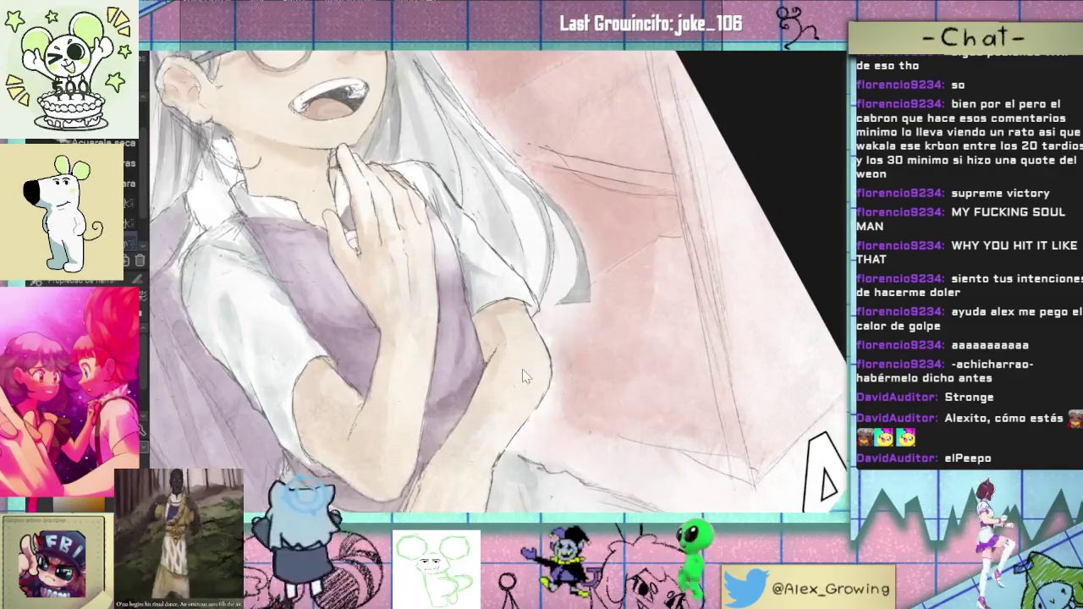
pyautogui.scroll(-3, 493, 369)
pyautogui.scroll(1, 479, 384)
pyautogui.moveTo(517, 393)
pyautogui.mouseDown()
pyautogui.moveTo(584, 333)
pyautogui.moveTo(514, 309)
pyautogui.mouseUp()
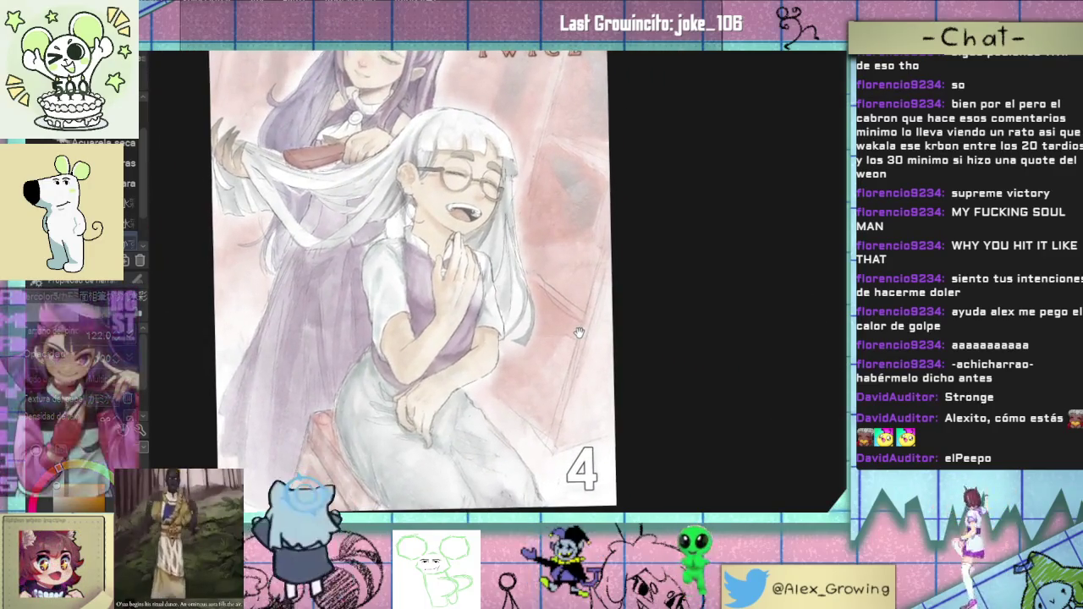
pyautogui.moveTo(521, 260)
pyautogui.mouseDown()
pyautogui.moveTo(517, 289)
pyautogui.moveTo(542, 279)
pyautogui.mouseUp()
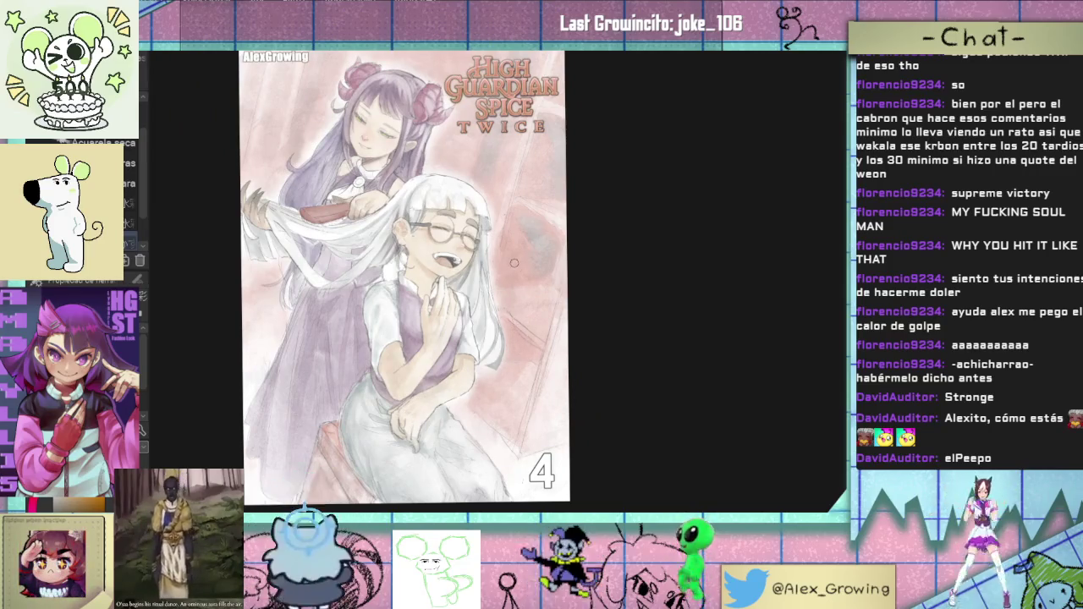
pyautogui.scroll(1, 515, 269)
pyautogui.scroll(1, 503, 287)
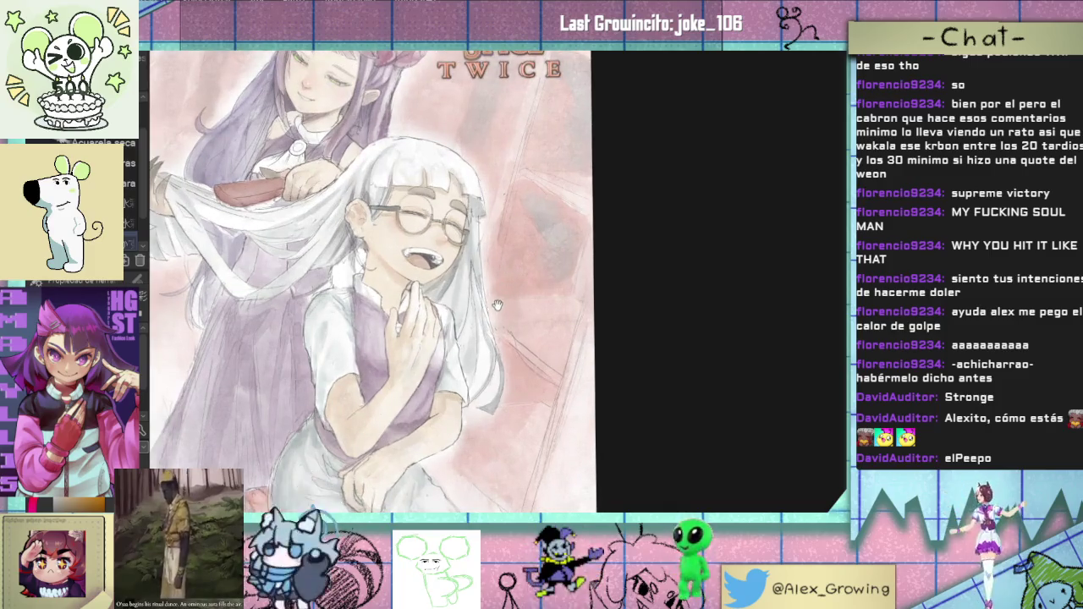
pyautogui.moveTo(497, 306); pyautogui.dragTo(476, 291)
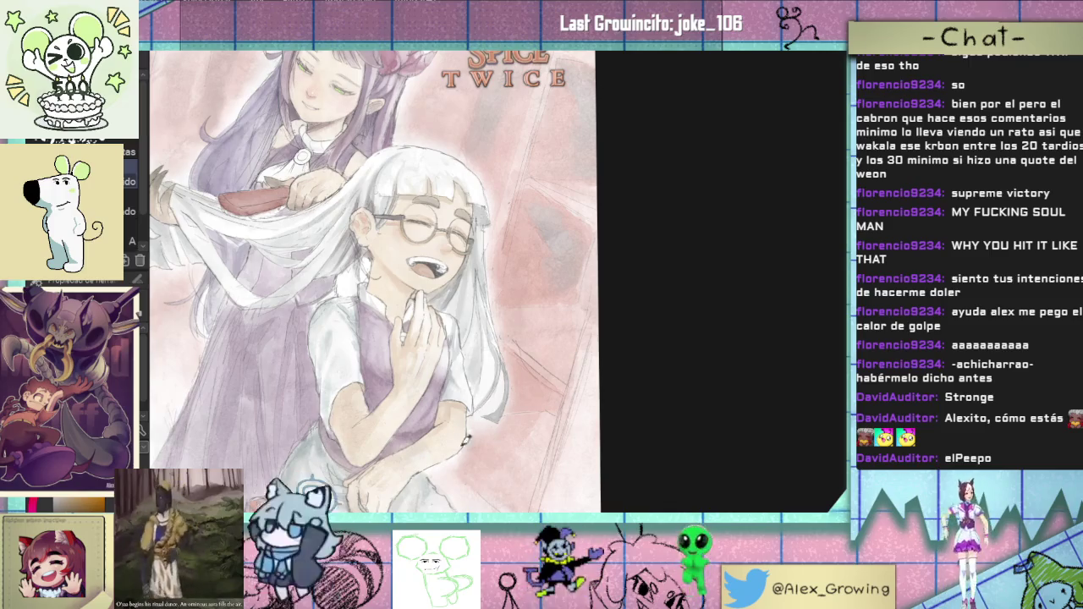
pyautogui.scroll(3, 431, 390)
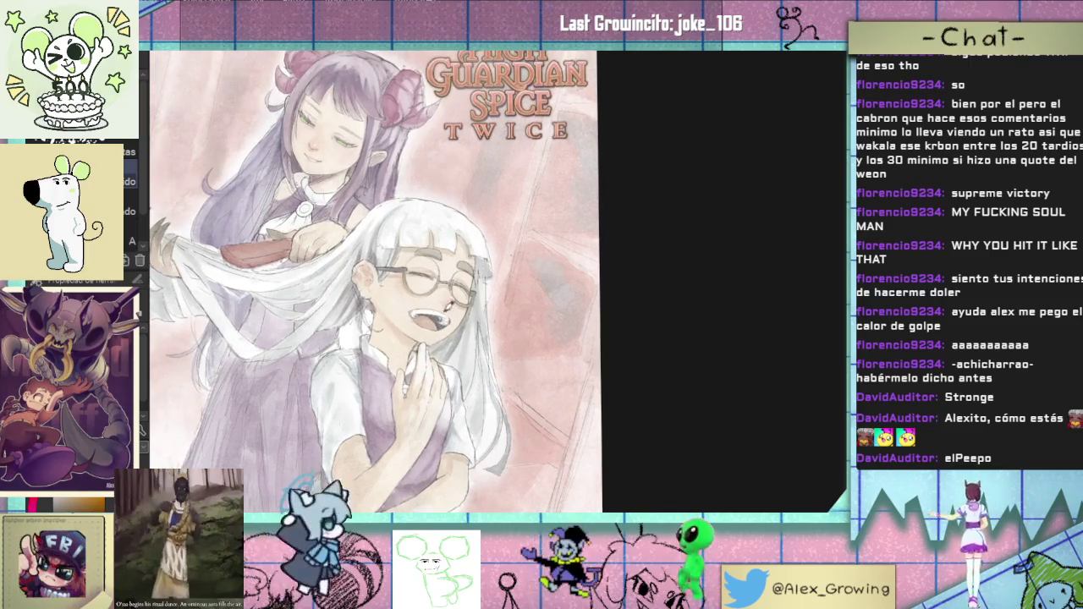
pyautogui.scroll(2, 440, 306)
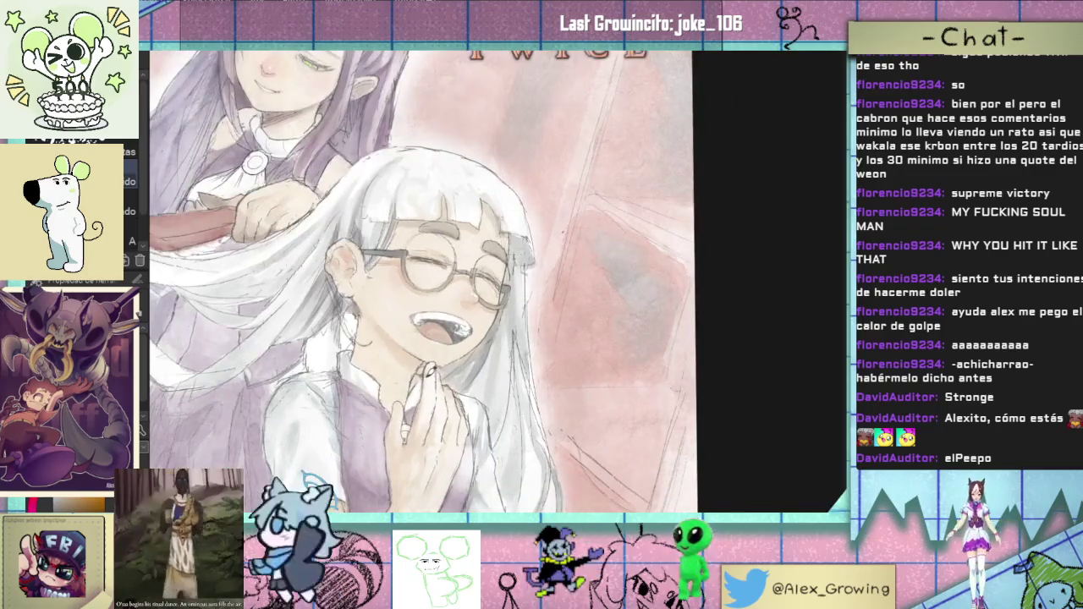
pyautogui.scroll(2, 423, 356)
pyautogui.scroll(1, 418, 338)
pyautogui.scroll(2, 416, 317)
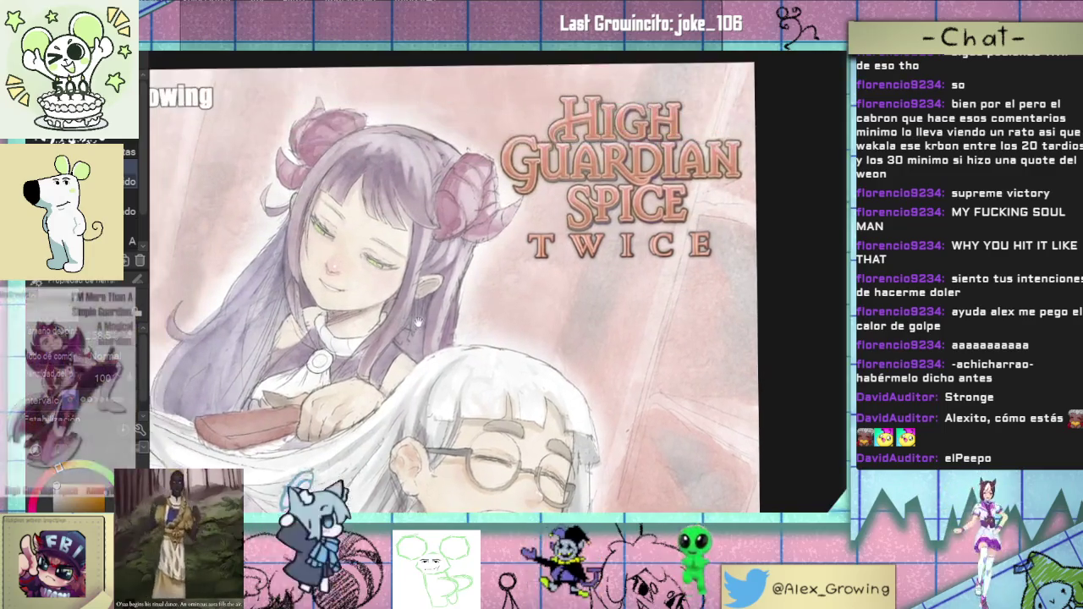
pyautogui.scroll(-3, 416, 318)
pyautogui.scroll(3, 452, 214)
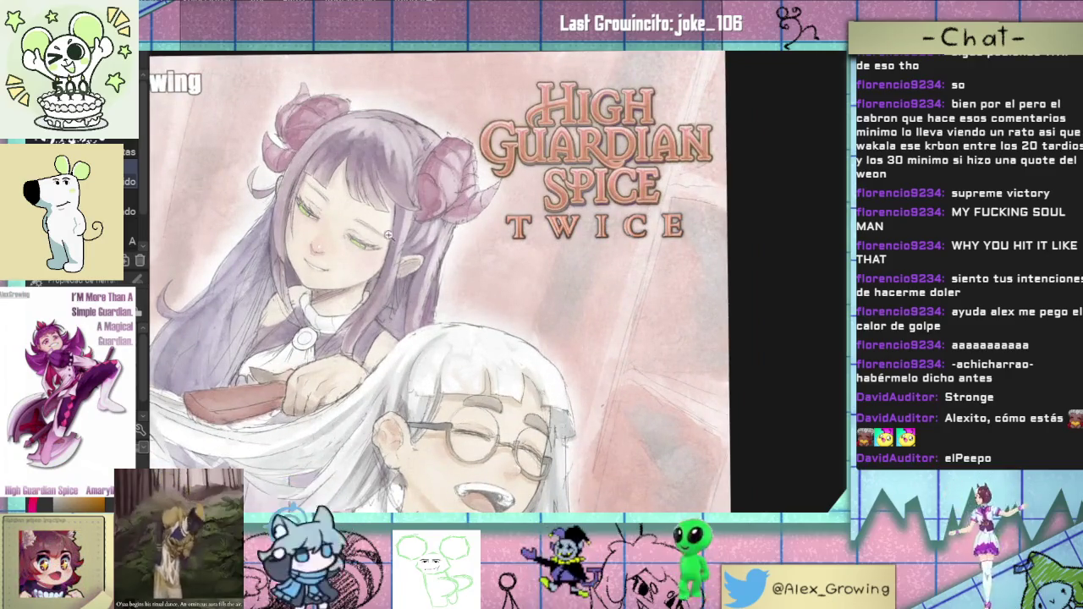
pyautogui.scroll(2, 393, 244)
pyautogui.scroll(1, 417, 283)
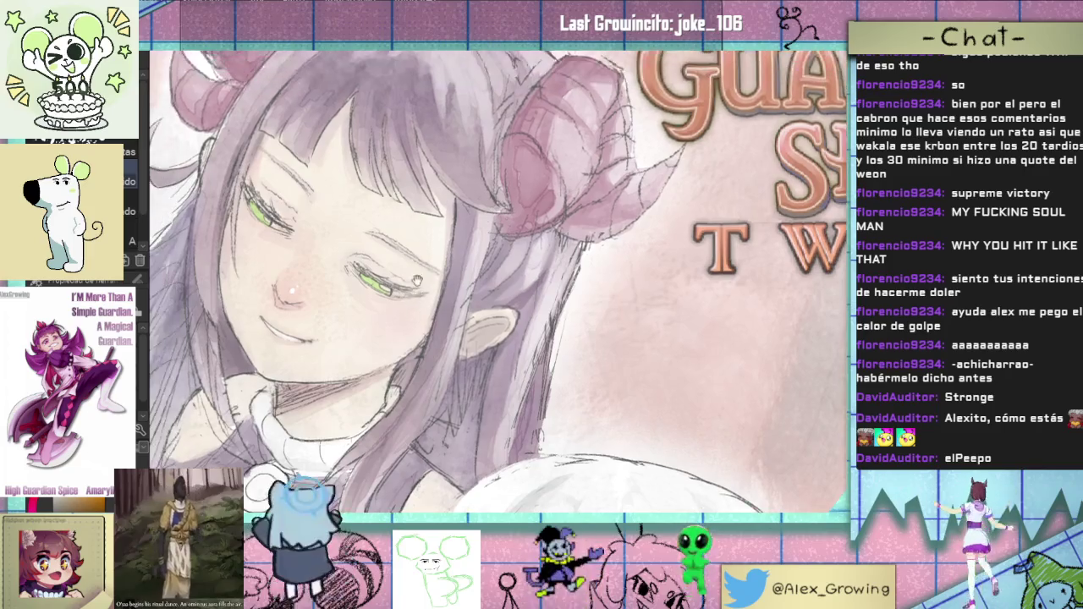
pyautogui.scroll(-4, 331, 159)
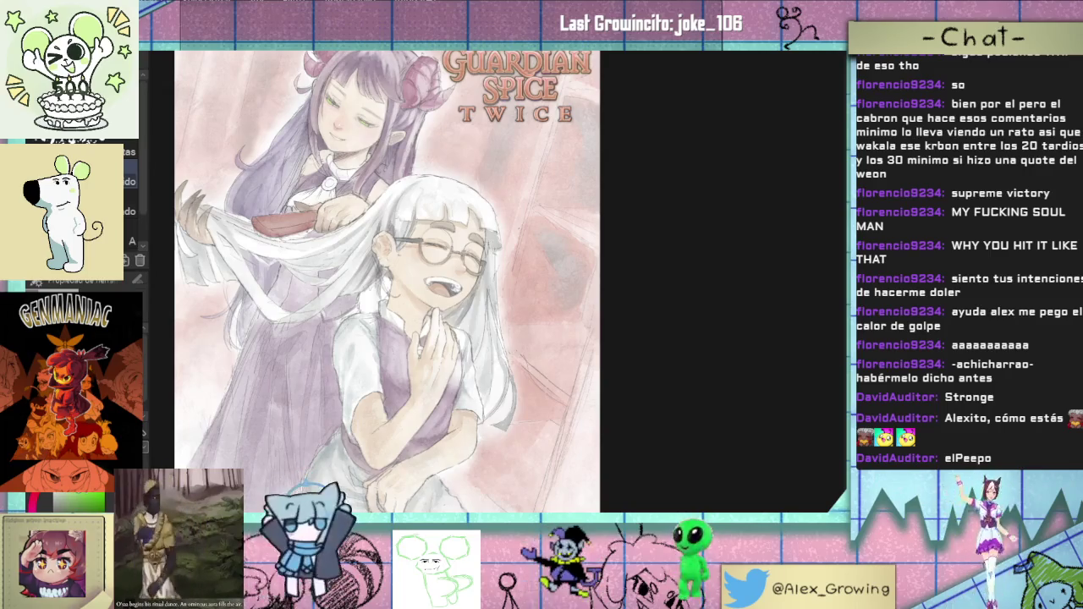
pyautogui.scroll(3, 305, 207)
# Step: Repaint the horned girl's brooch gem a deeper green with a white highlight
pyautogui.scroll(3, 305, 208)
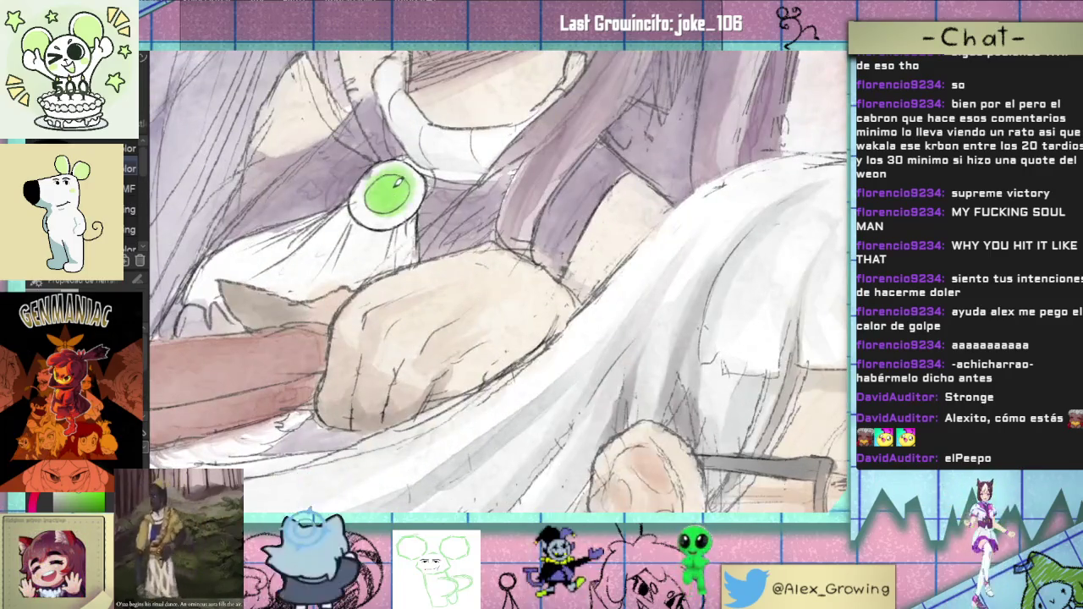
pyautogui.scroll(-5, 389, 193)
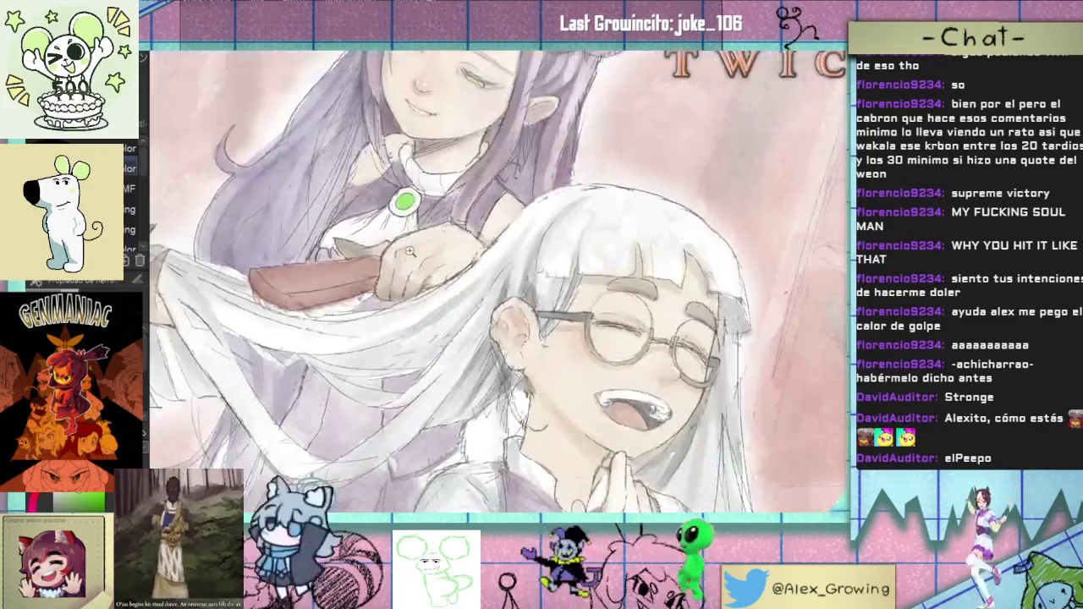
pyautogui.scroll(2, 369, 238)
pyautogui.scroll(2, 369, 237)
pyautogui.scroll(3, 368, 237)
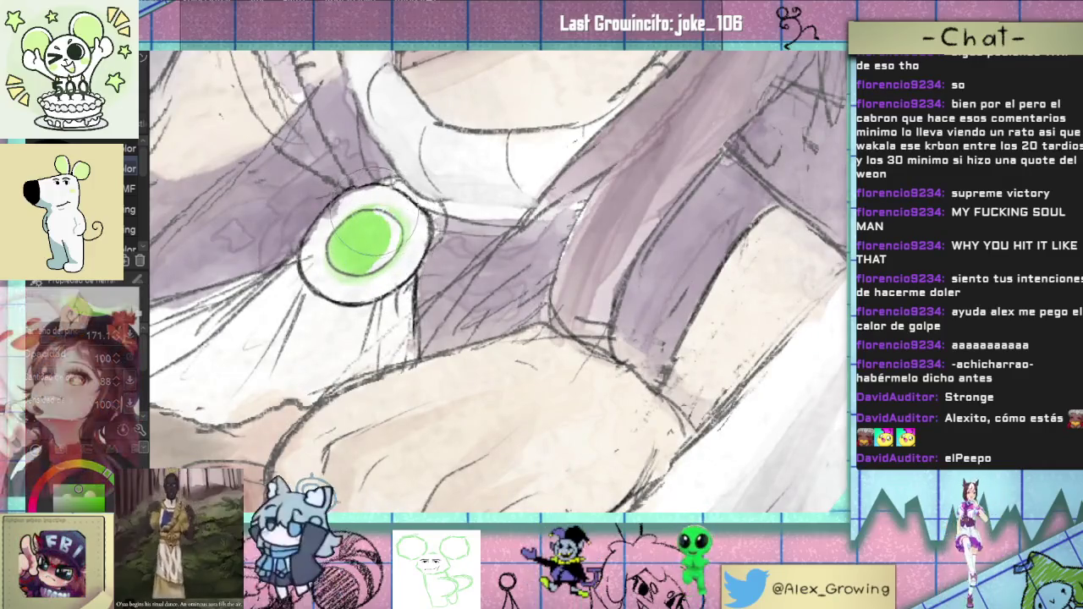
pyautogui.moveTo(373, 237)
pyautogui.mouseDown()
pyautogui.moveTo(352, 250)
pyautogui.moveTo(377, 237)
pyautogui.moveTo(376, 250)
pyautogui.moveTo(373, 241)
pyautogui.mouseUp()
# Step: Paint the gem on the seated girl's ring green
pyautogui.scroll(-2, 368, 237)
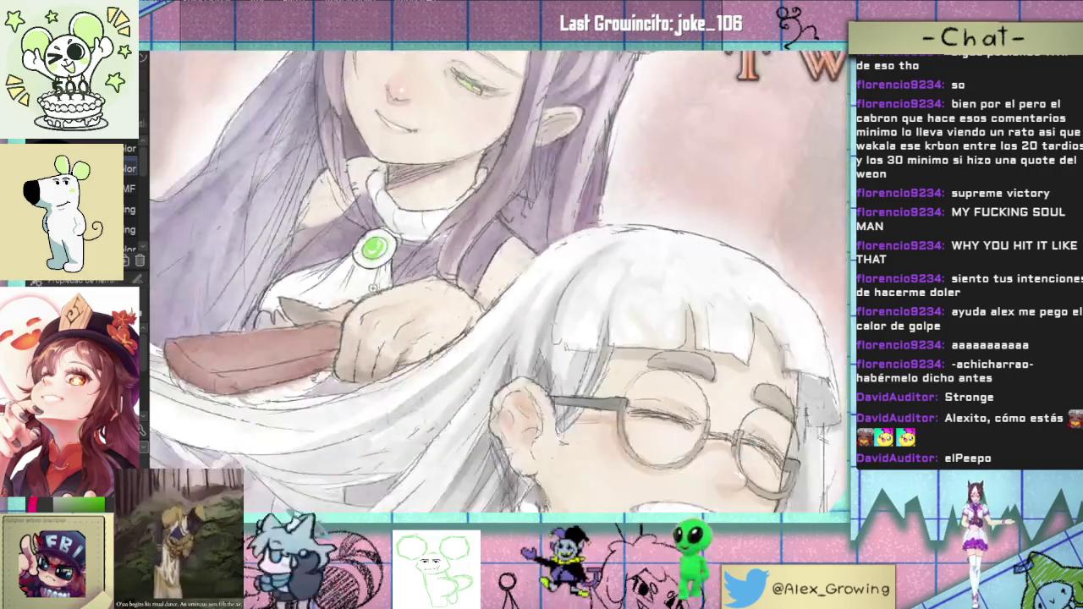
pyautogui.scroll(-1, 407, 235)
pyautogui.scroll(-1, 440, 233)
pyautogui.scroll(-1, 465, 231)
pyautogui.moveTo(466, 231); pyautogui.dragTo(389, 180)
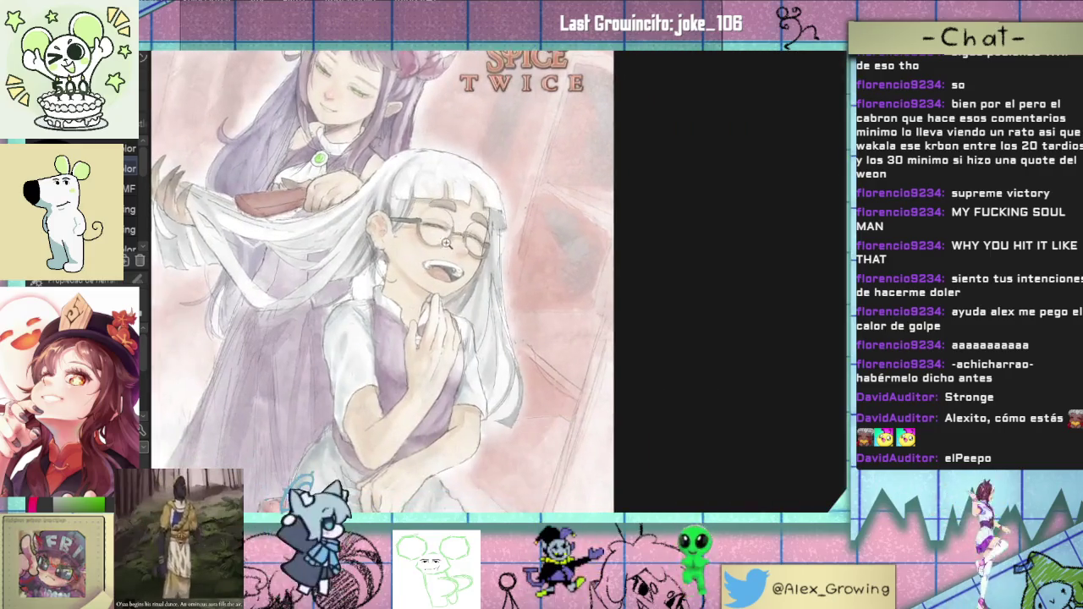
pyautogui.scroll(1, 423, 254)
pyautogui.scroll(3, 440, 322)
pyautogui.moveTo(440, 336); pyautogui.dragTo(447, 323)
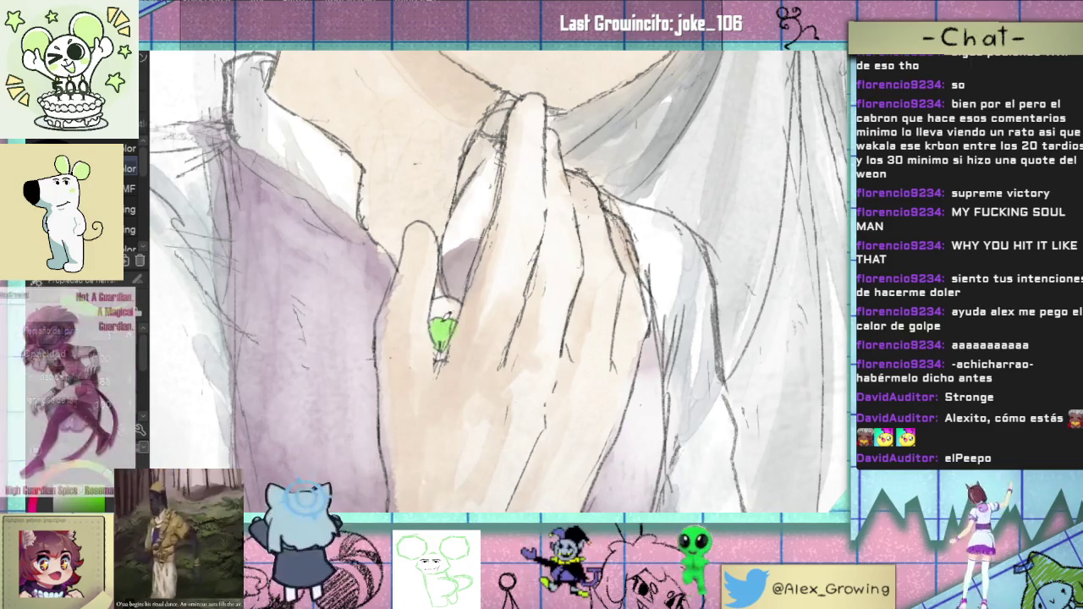
# Step: Zoom out and fit the whole cover to the window
pyautogui.scroll(-3, 452, 315)
pyautogui.scroll(-2, 457, 315)
pyautogui.scroll(-1, 466, 315)
pyautogui.scroll(2, 480, 315)
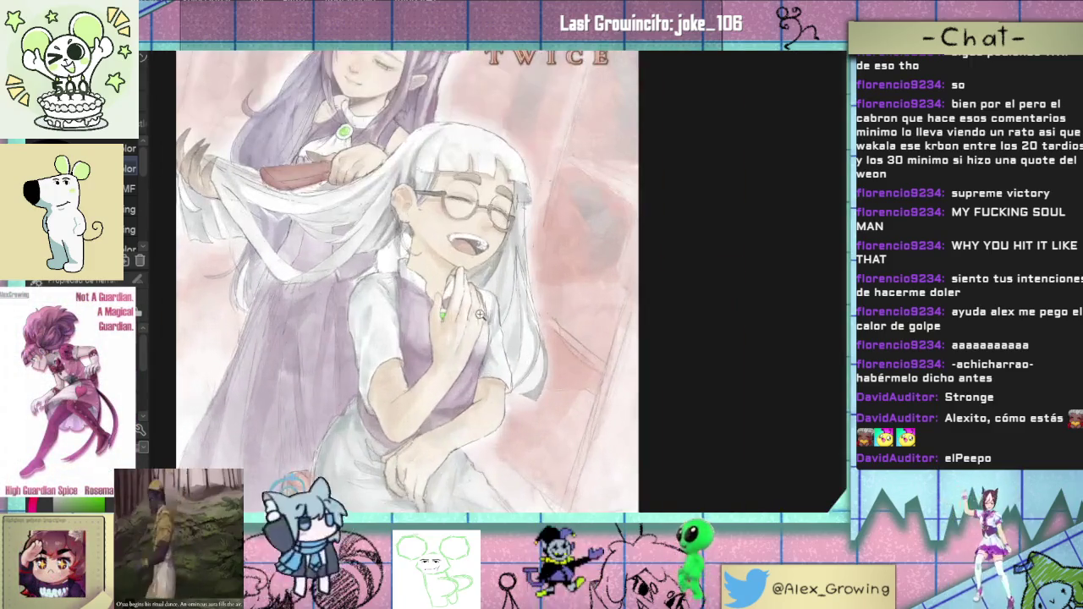
pyautogui.scroll(3, 480, 315)
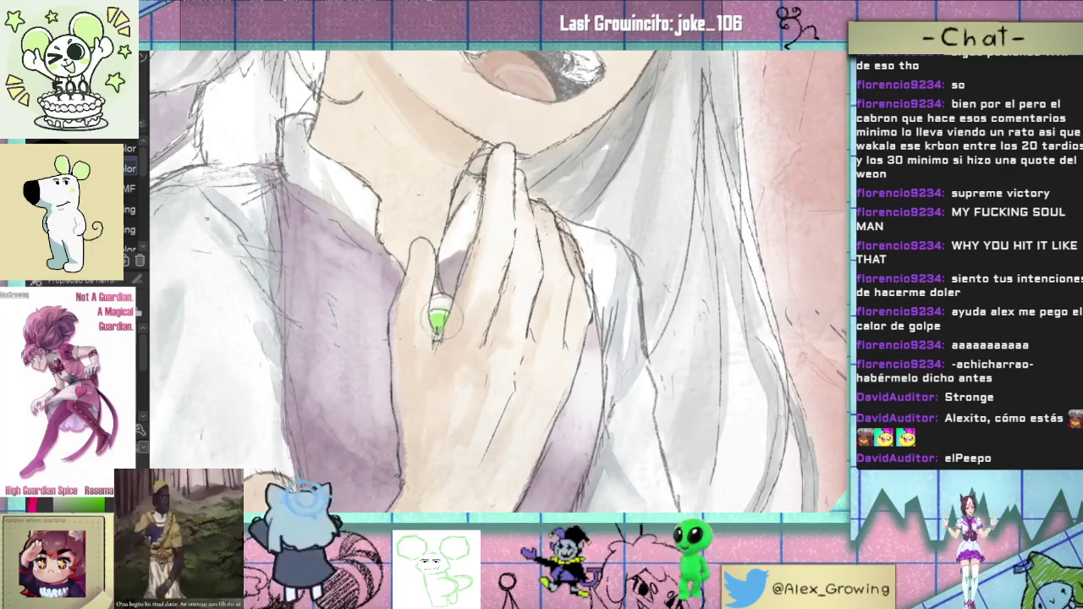
pyautogui.scroll(-2, 436, 321)
pyautogui.scroll(-2, 440, 326)
pyautogui.scroll(-1, 445, 328)
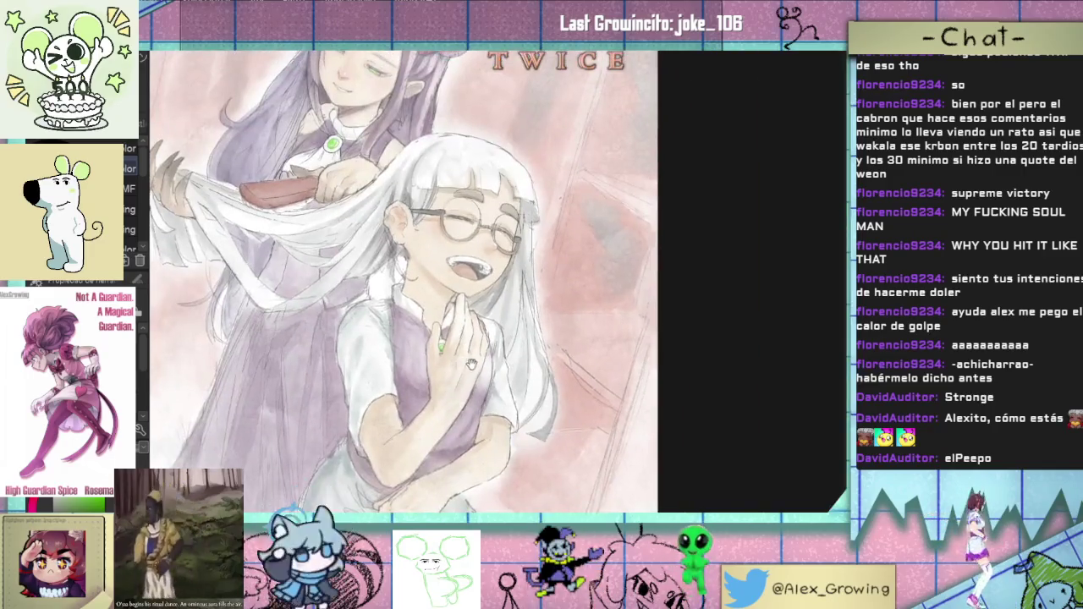
pyautogui.scroll(1, 450, 331)
pyautogui.scroll(-1, 449, 330)
pyautogui.scroll(-1, 450, 330)
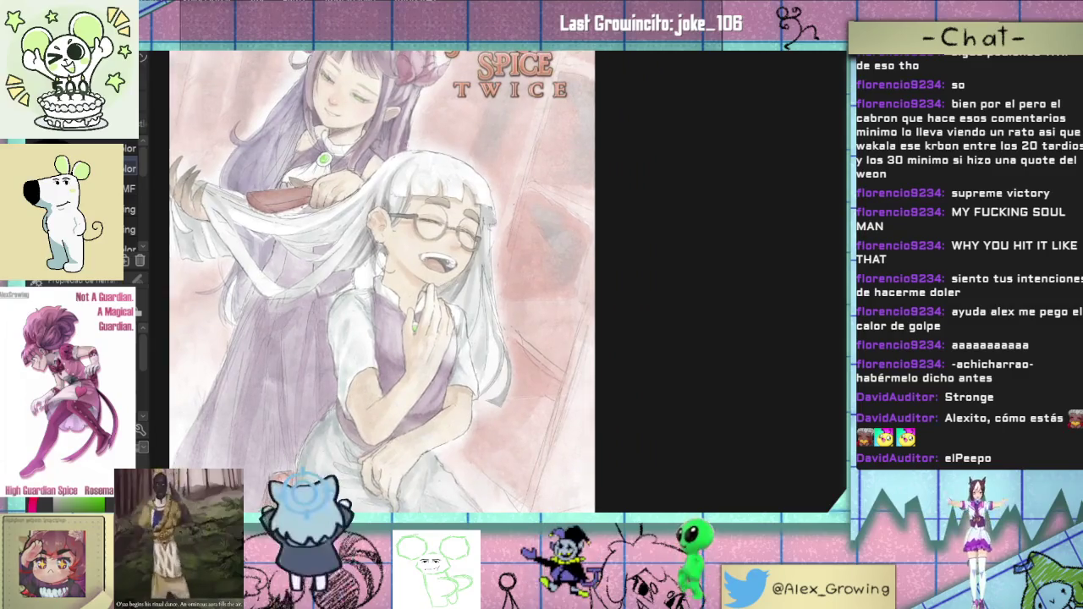
pyautogui.hotkey('ctrl', '0')
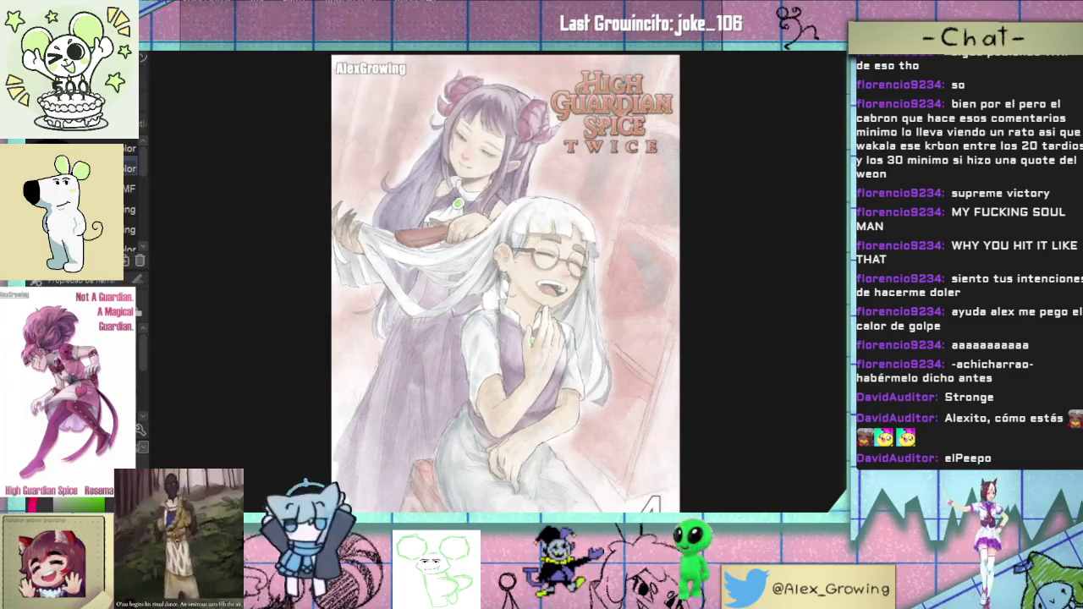
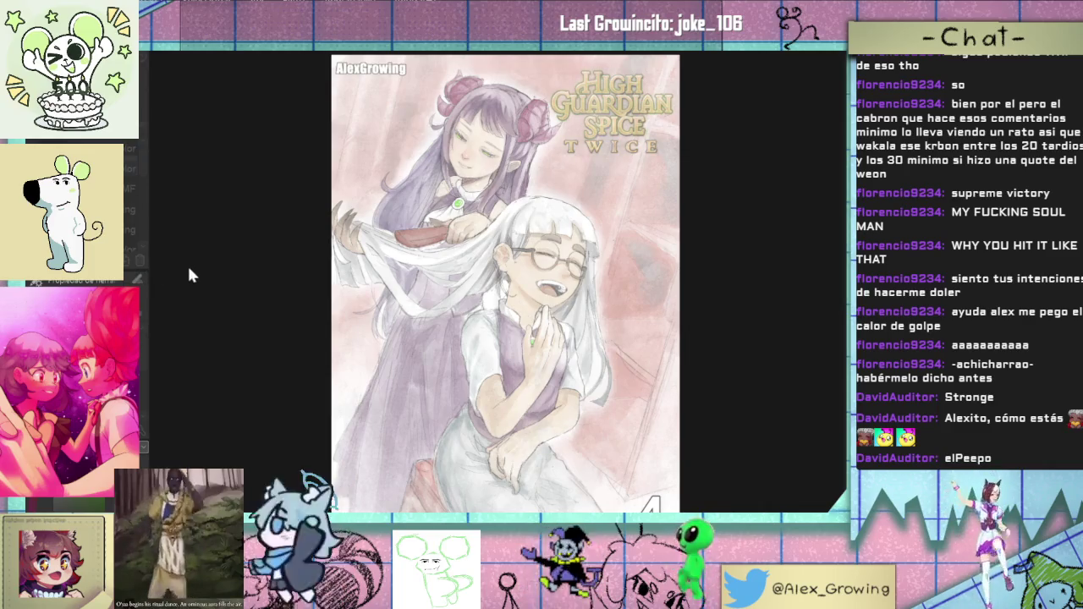
# Step: Eyedrop the pale gold from the title lettering, then pan down to the lower illustration
pyautogui.click(699, 135)
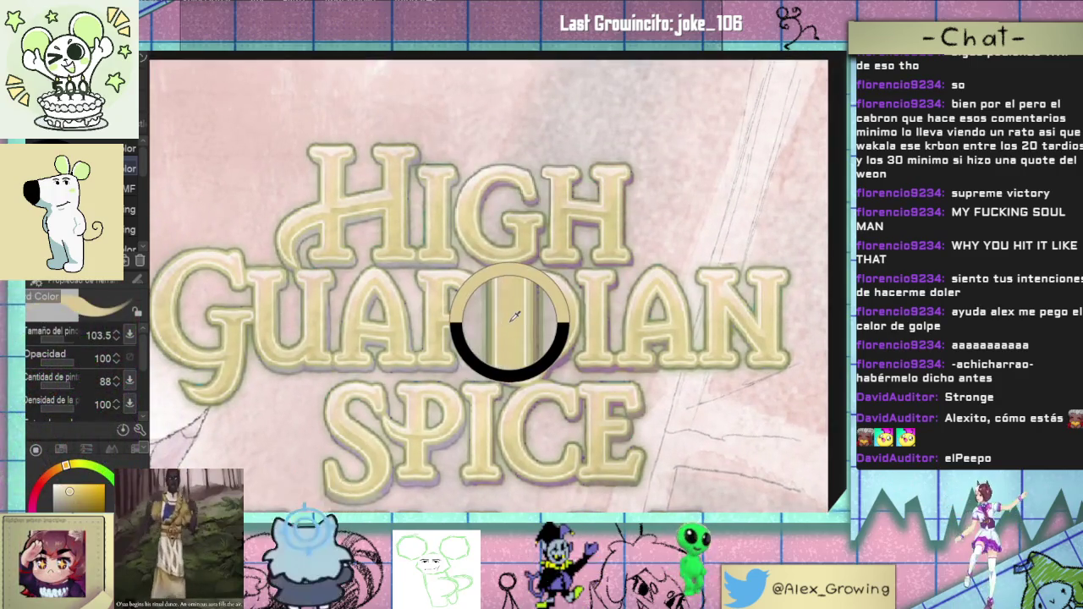
pyautogui.keyDown('alt'); pyautogui.click(514, 314); pyautogui.keyUp('alt')
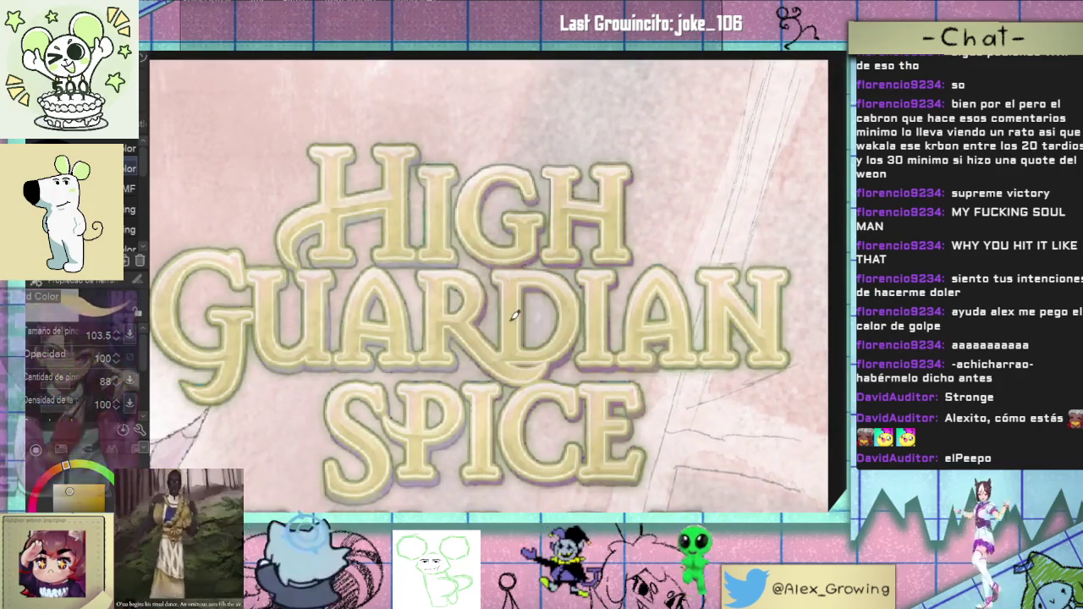
pyautogui.scroll(-5, 513, 315)
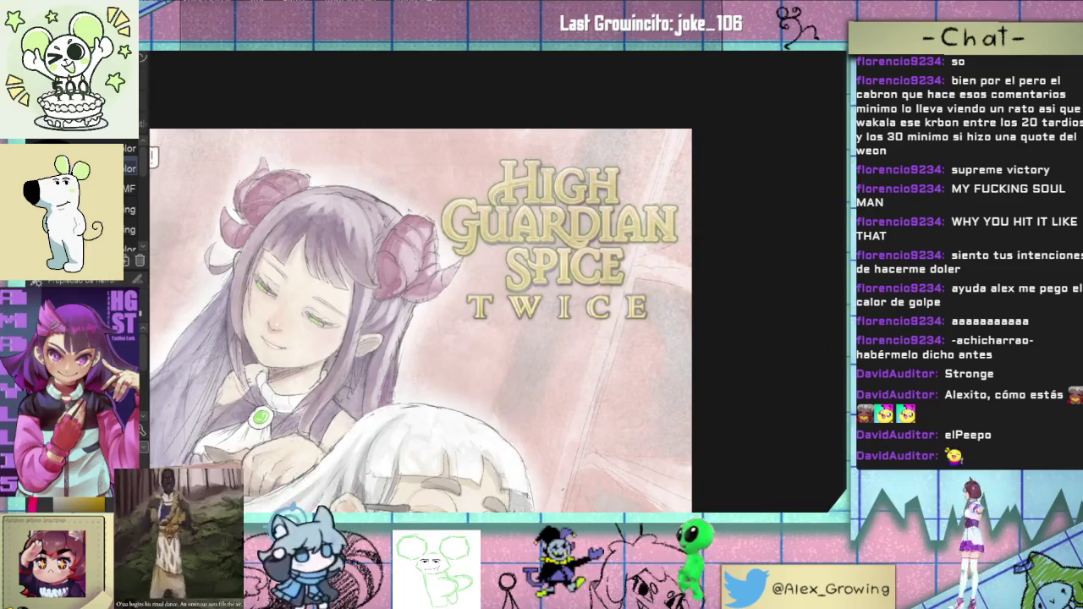
pyautogui.scroll(-2, 604, 312)
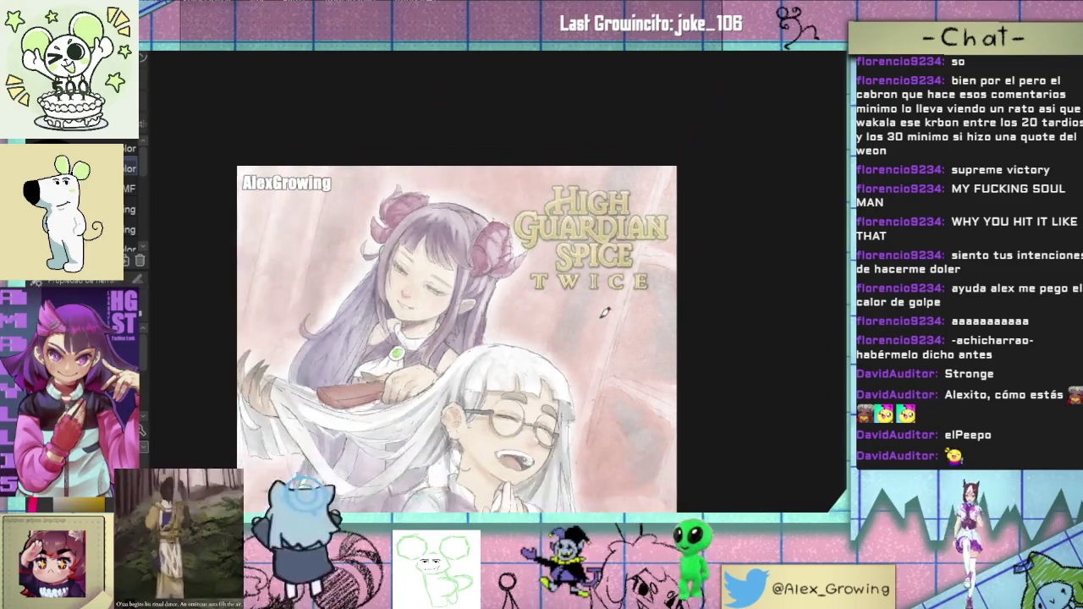
pyautogui.moveTo(605, 313); pyautogui.dragTo(530, 244)
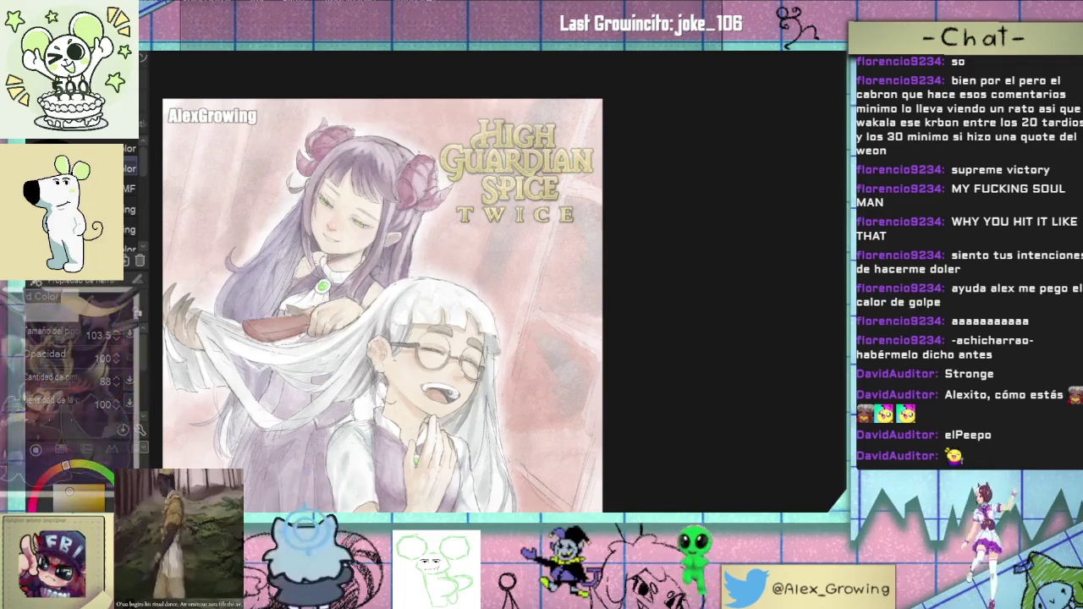
# Step: Lasso the white-haired girl's hand at her chest and shift it slightly left
pyautogui.click(387, 315)
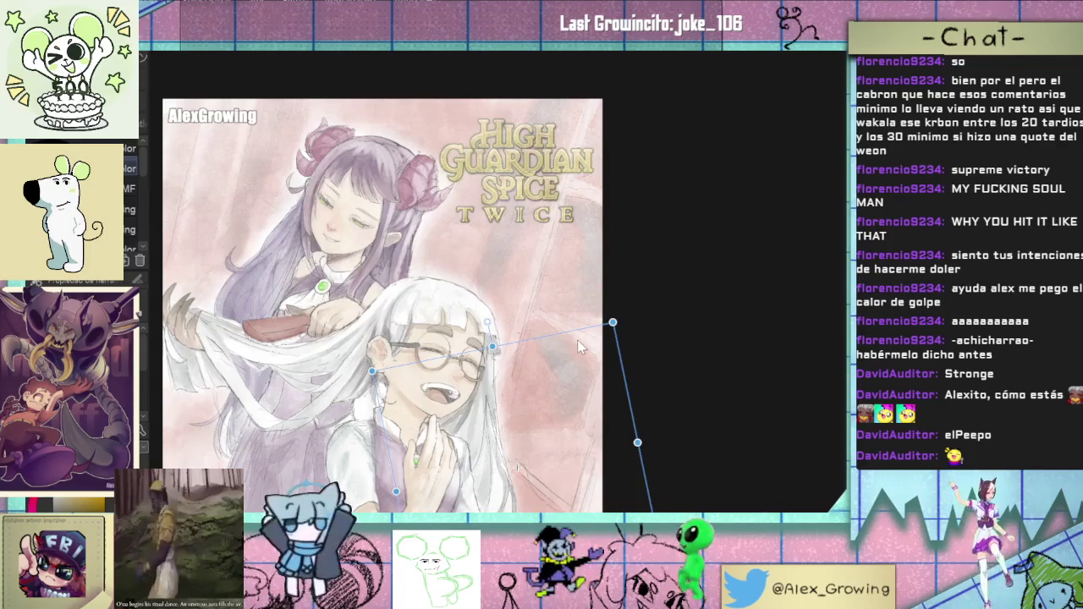
pyautogui.moveTo(612, 324)
pyautogui.mouseDown()
pyautogui.moveTo(473, 476)
pyautogui.moveTo(498, 455)
pyautogui.mouseUp()
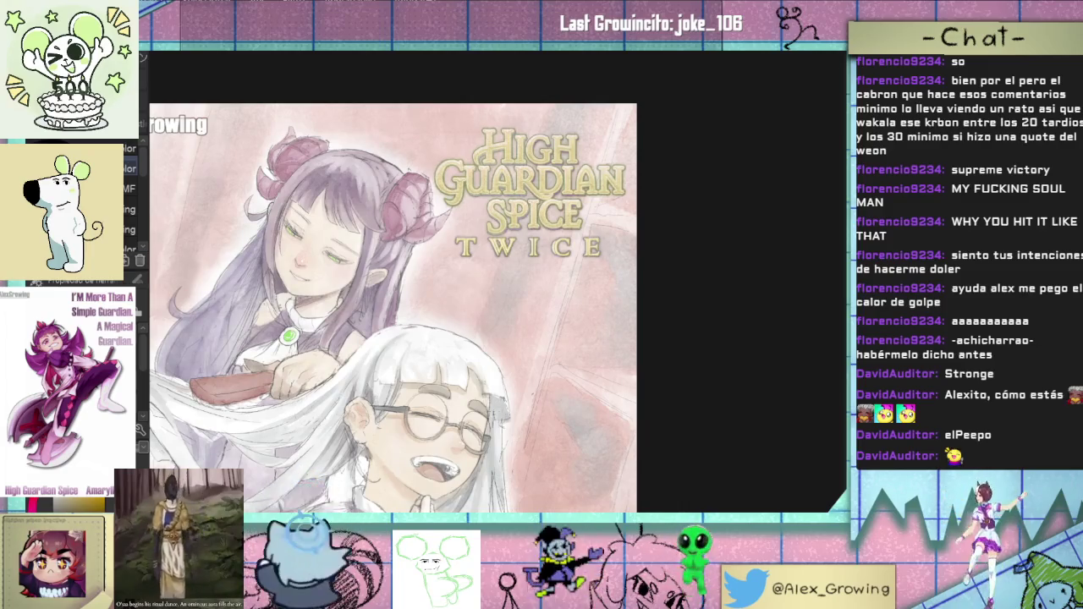
pyautogui.hotkey('ctrl', '0')
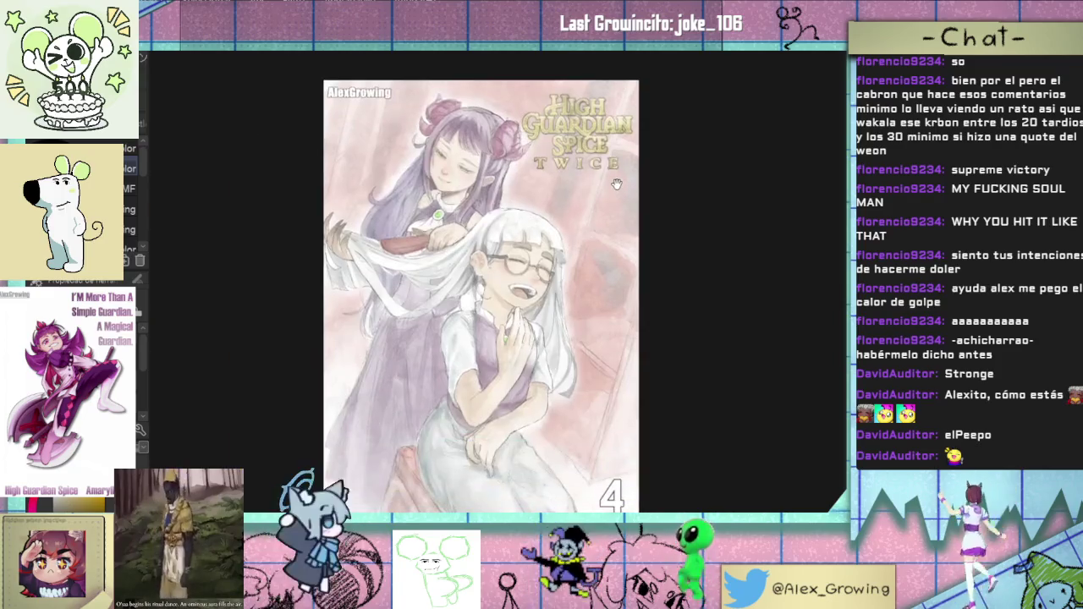
pyautogui.hotkey('ctrl', 't')
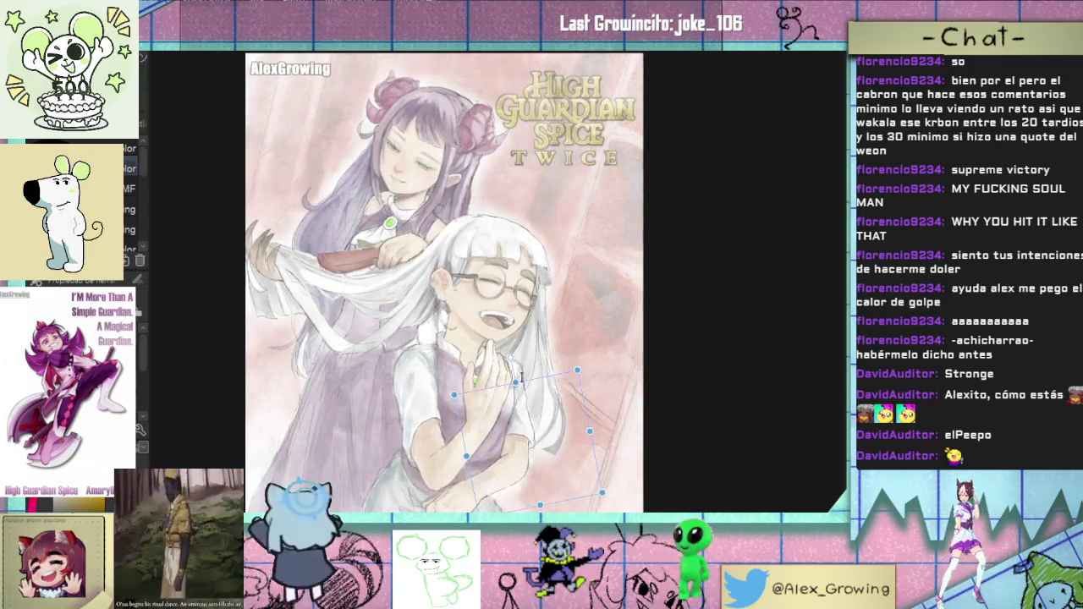
pyautogui.moveTo(539, 386)
pyautogui.mouseDown()
pyautogui.moveTo(498, 385)
pyautogui.moveTo(501, 360)
pyautogui.mouseUp()
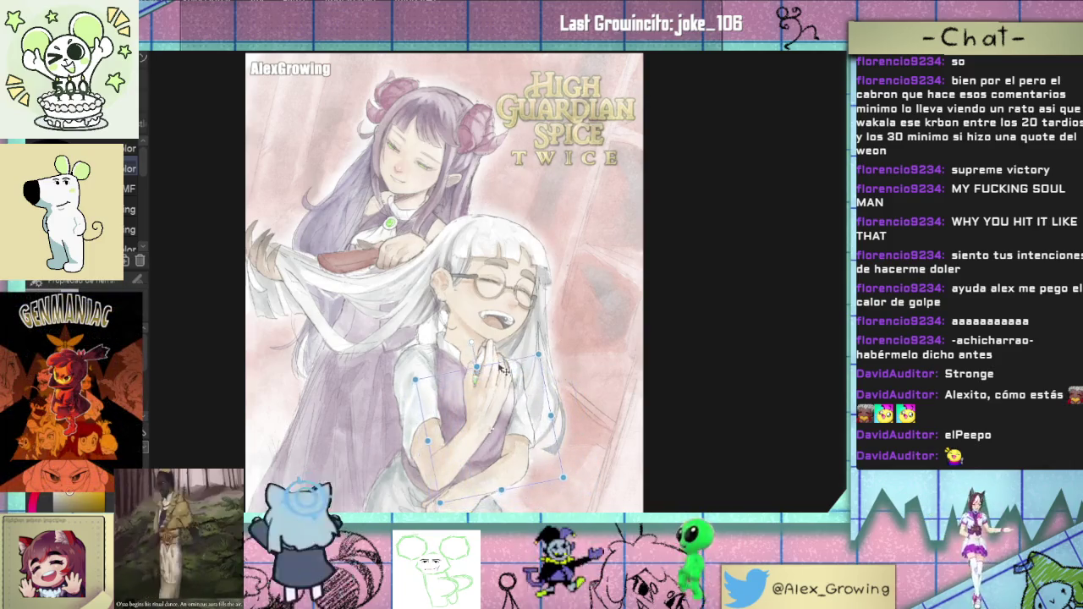
pyautogui.press('Return')
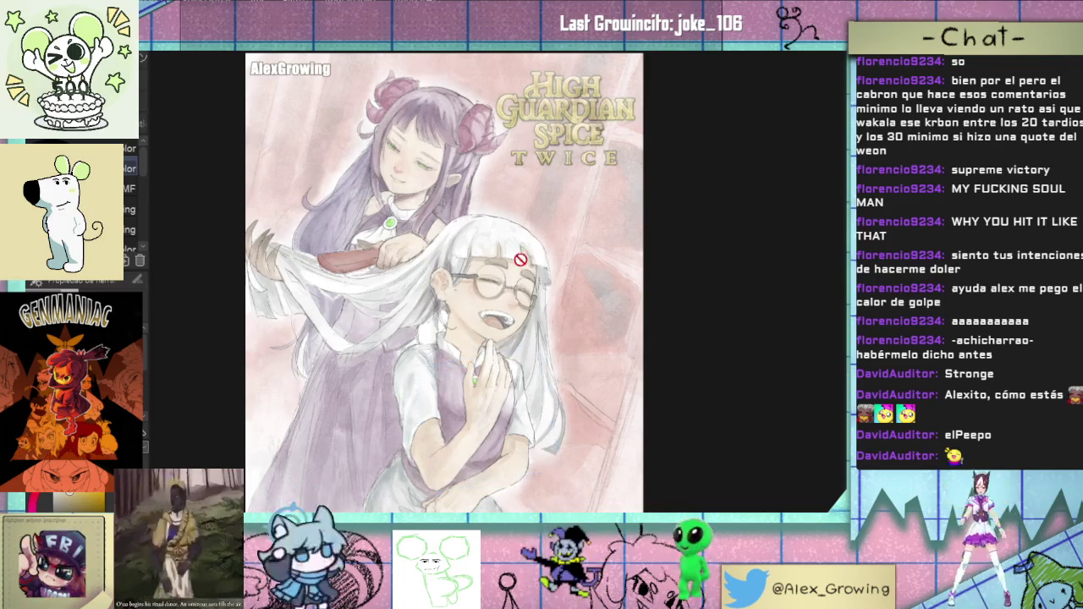
# Step: Tilt the hand slightly and nudge it up a little
pyautogui.scroll(3, 435, 456)
pyautogui.hotkey('ctrl', 't')
pyautogui.press('Return')
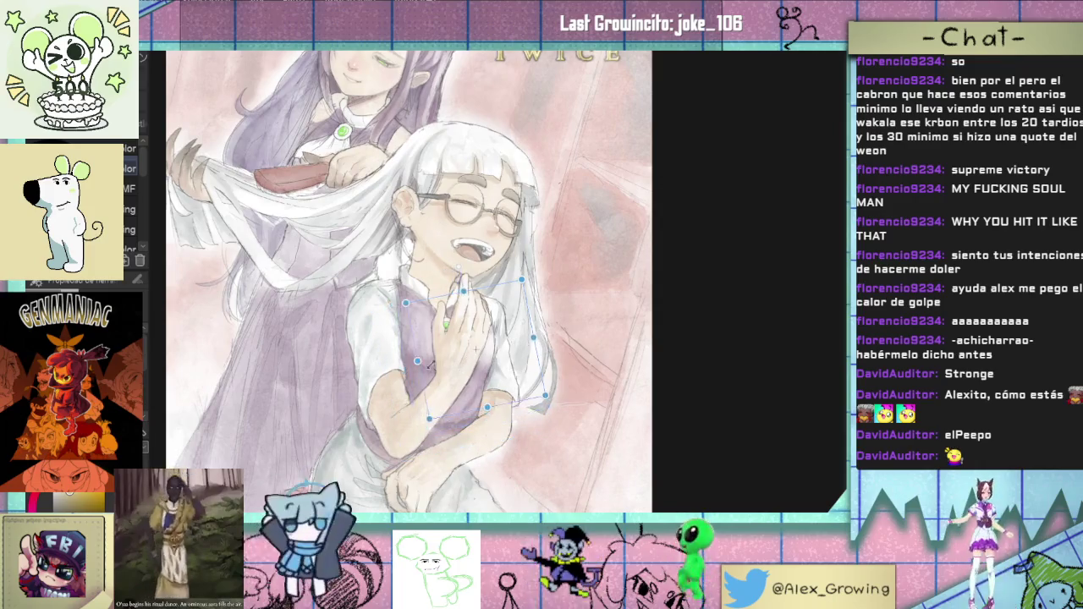
pyautogui.scroll(-2, 462, 368)
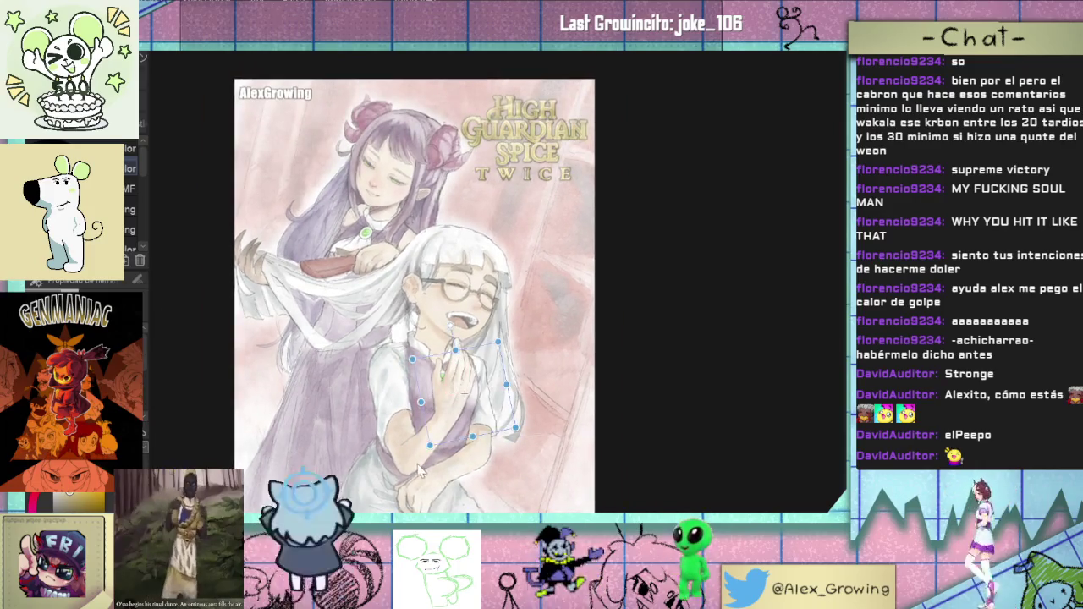
pyautogui.hotkey('ctrl', 't')
pyautogui.moveTo(443, 430); pyautogui.dragTo(429, 435)
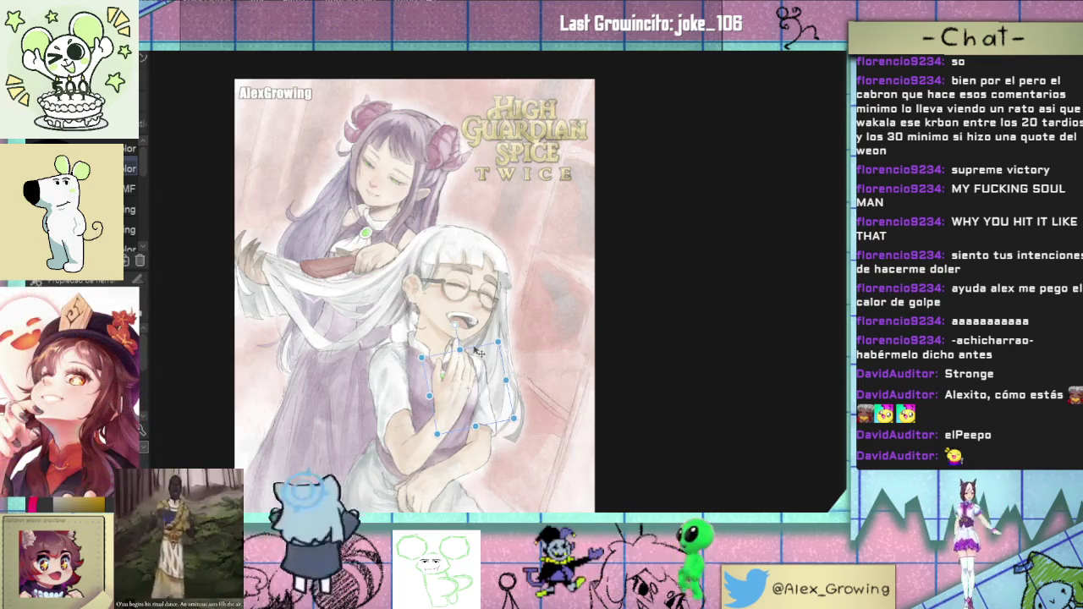
pyautogui.moveTo(479, 353)
pyautogui.mouseDown()
pyautogui.moveTo(474, 336)
pyautogui.moveTo(483, 346)
pyautogui.mouseUp()
pyautogui.press('Return')
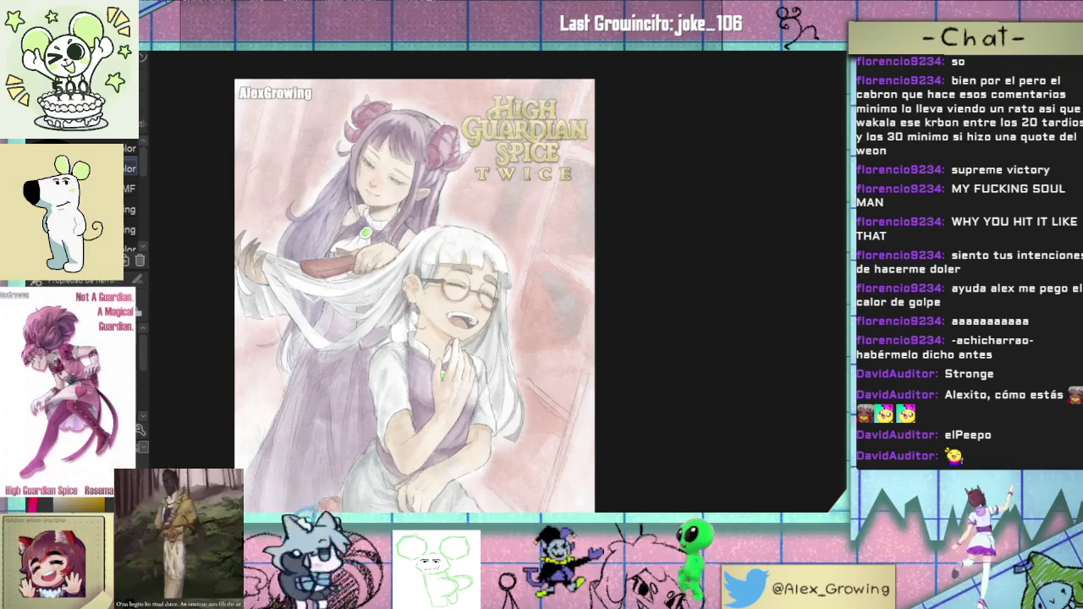
# Step: Scroll-zoom in and out around the cover, then fit it to the window
pyautogui.scroll(2, 538, 147)
pyautogui.scroll(2, 541, 170)
pyautogui.scroll(2, 550, 220)
pyautogui.scroll(-1, 557, 255)
pyautogui.scroll(-4, 557, 255)
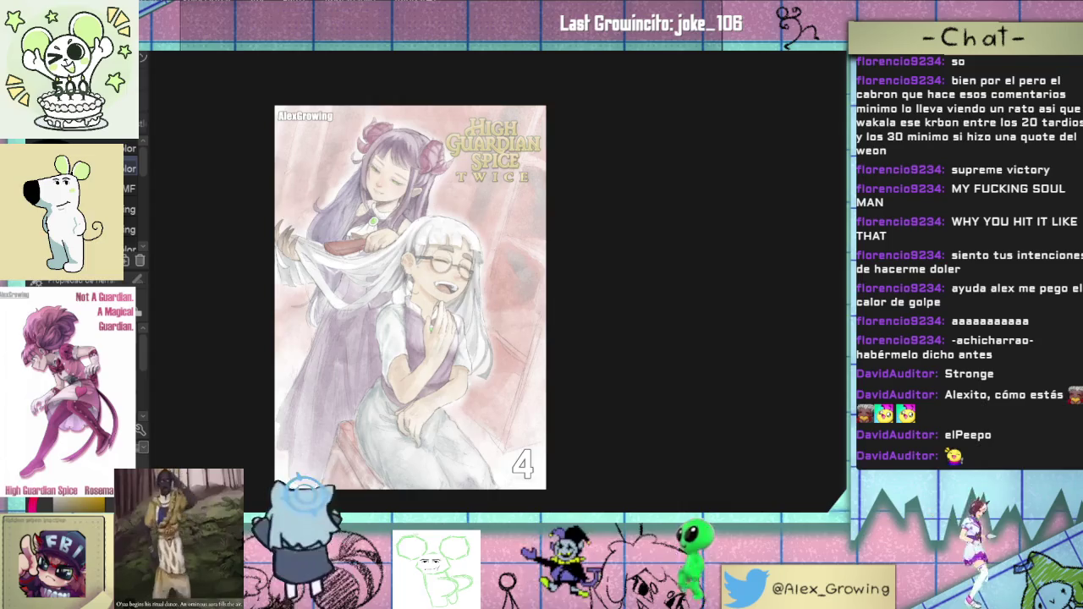
pyautogui.scroll(1, 557, 255)
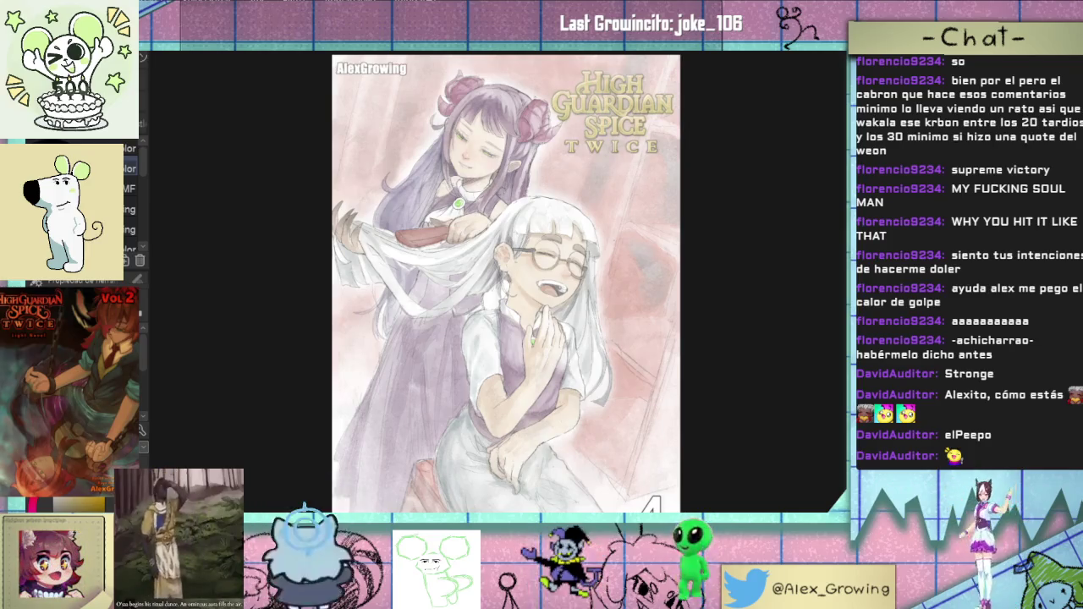
pyautogui.scroll(3, 659, 123)
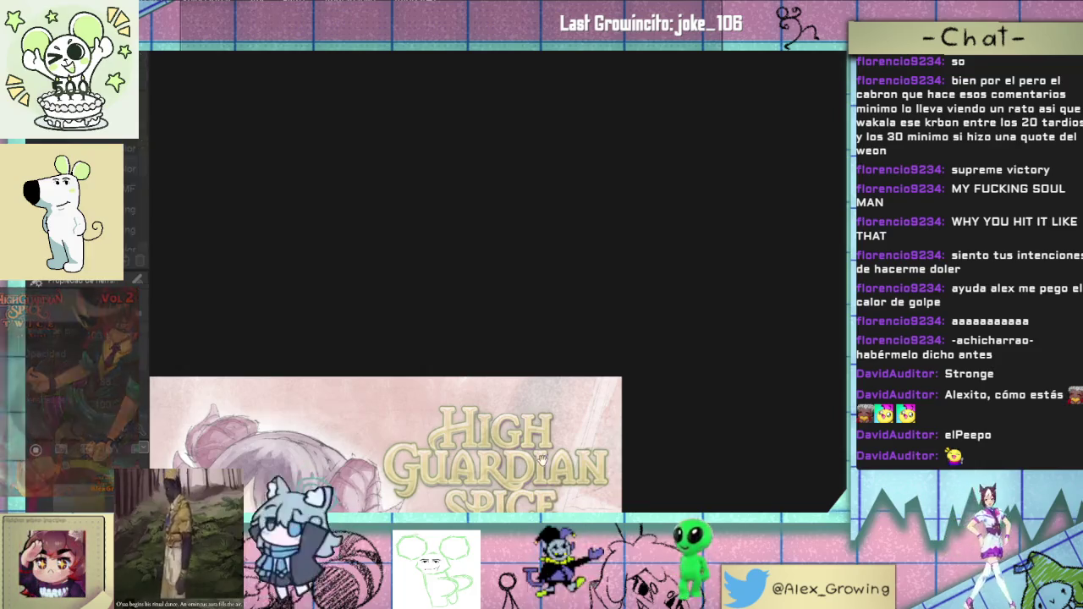
pyautogui.scroll(2, 516, 497)
pyautogui.scroll(3, 515, 497)
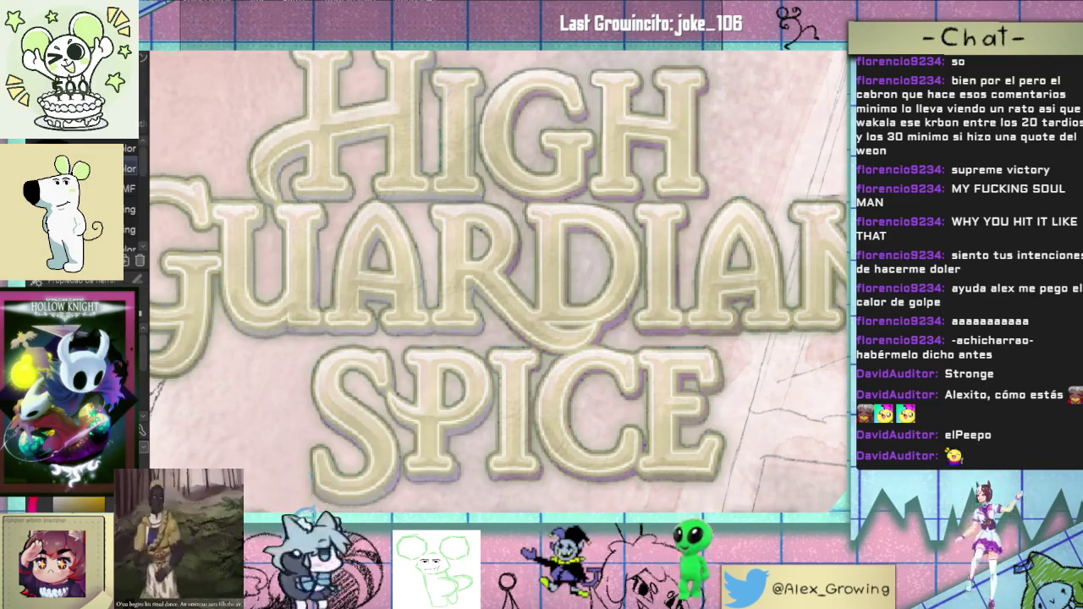
pyautogui.hotkey('ctrl', '0')
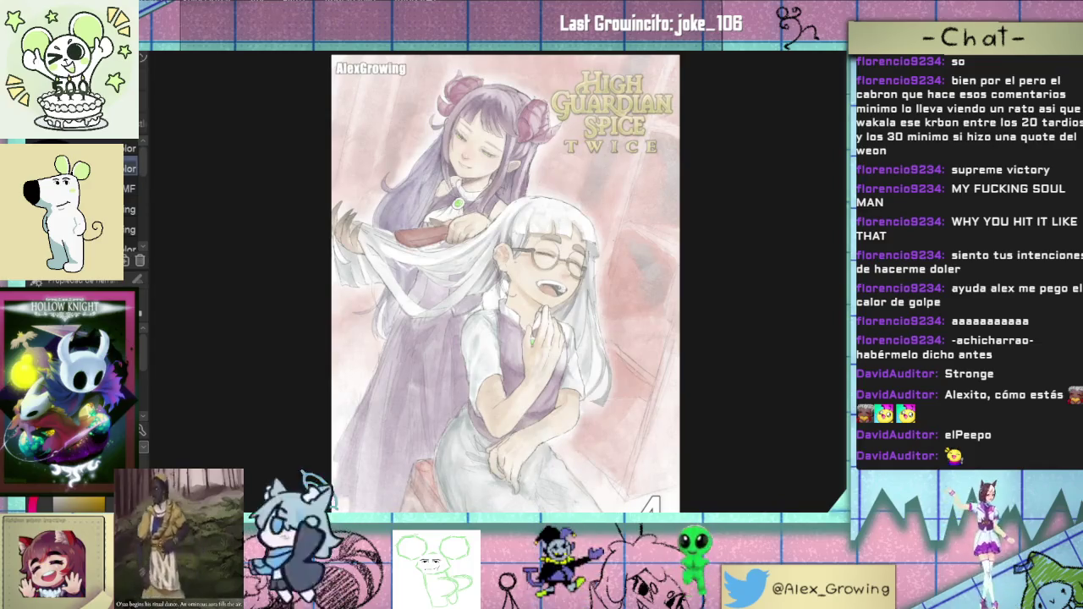
# Step: Glance at the title up close, then zoom into the 4 in the lower-right corner
pyautogui.moveTo(640, 77); pyautogui.dragTo(709, 115)
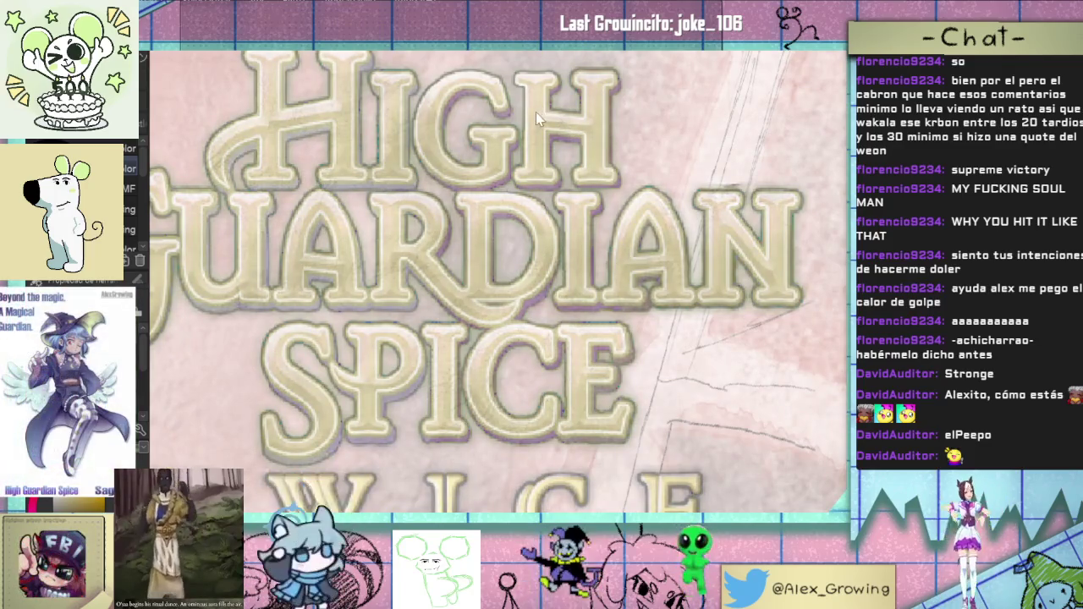
pyautogui.hotkey('ctrl', '0')
pyautogui.scroll(2, 508, 161)
pyautogui.scroll(2, 512, 152)
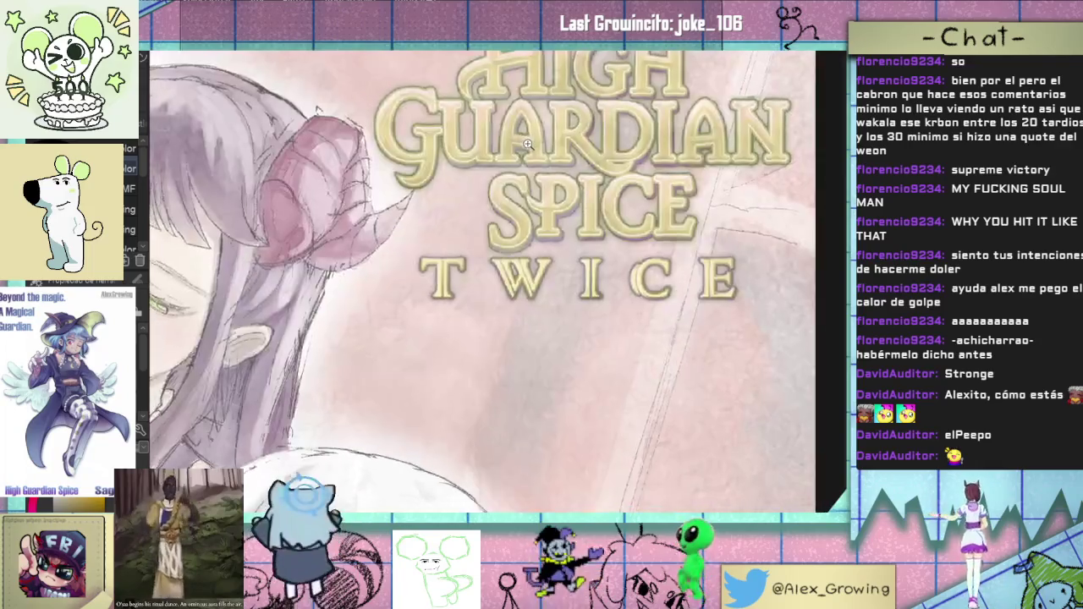
pyautogui.scroll(1, 517, 145)
pyautogui.scroll(-3, 491, 161)
pyautogui.scroll(-1, 445, 188)
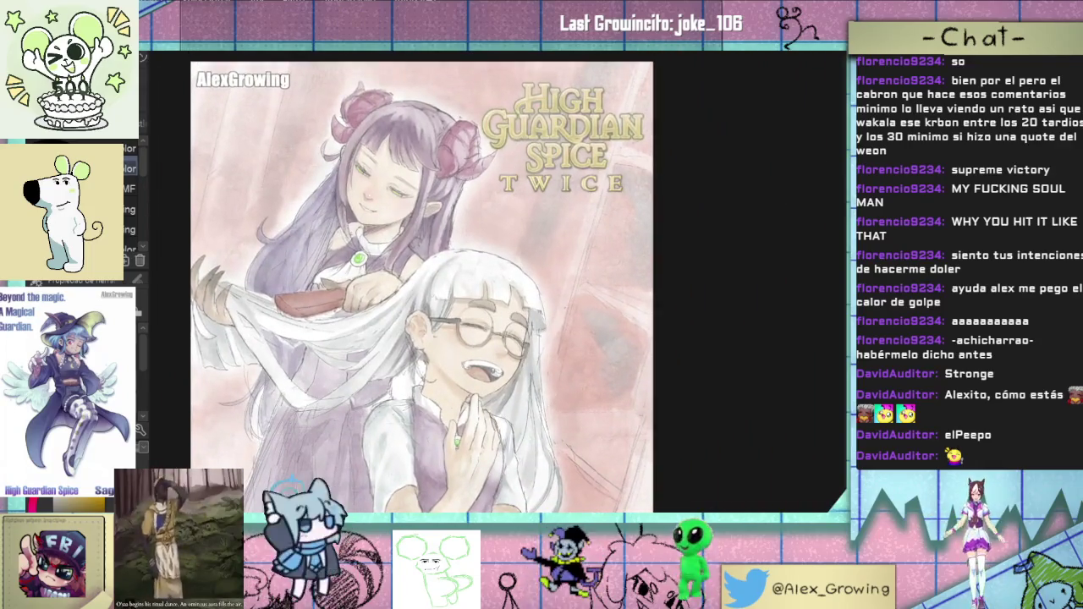
pyautogui.hotkey('ctrl', '0')
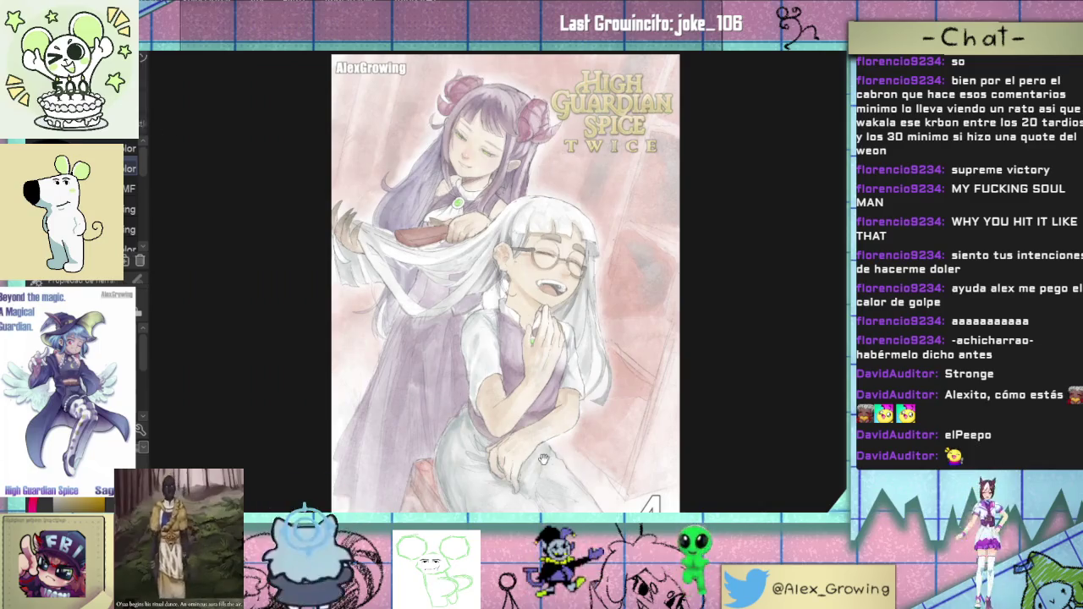
pyautogui.scroll(2, 544, 459)
pyautogui.scroll(2, 543, 460)
pyautogui.scroll(1, 543, 459)
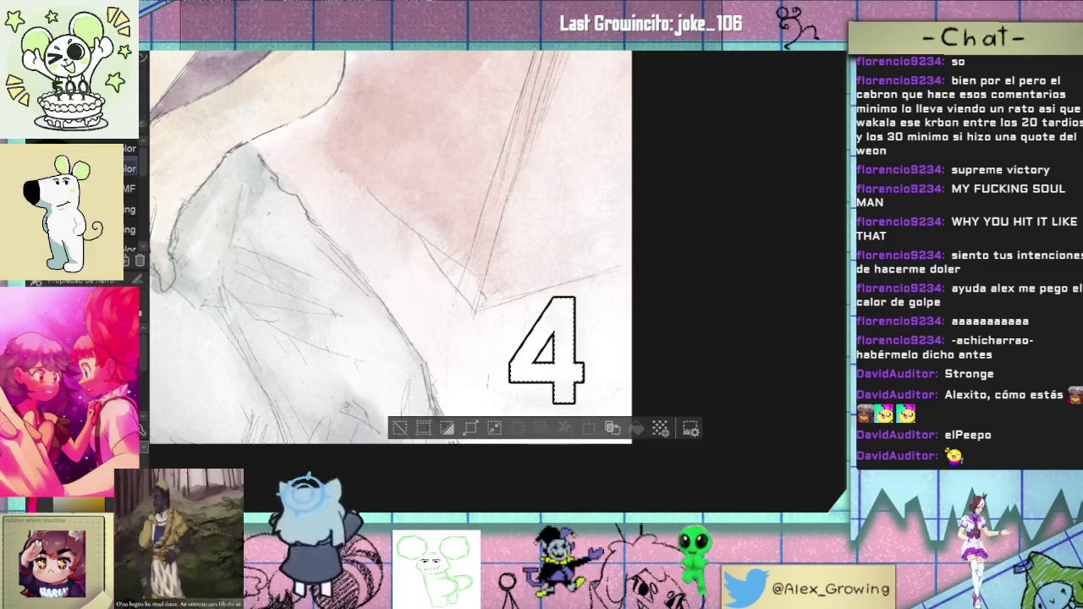
# Step: Change the 4 text's fill from white to pale yellow
pyautogui.hotkey('ctrl', '0')
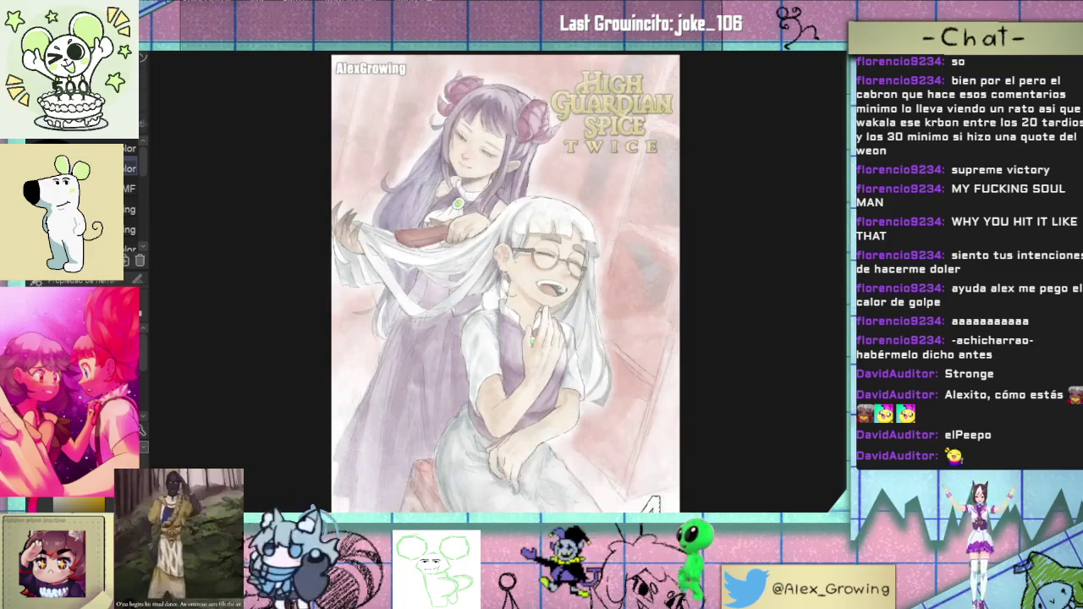
pyautogui.scroll(2, 407, 372)
pyautogui.scroll(2, 407, 389)
pyautogui.scroll(2, 407, 352)
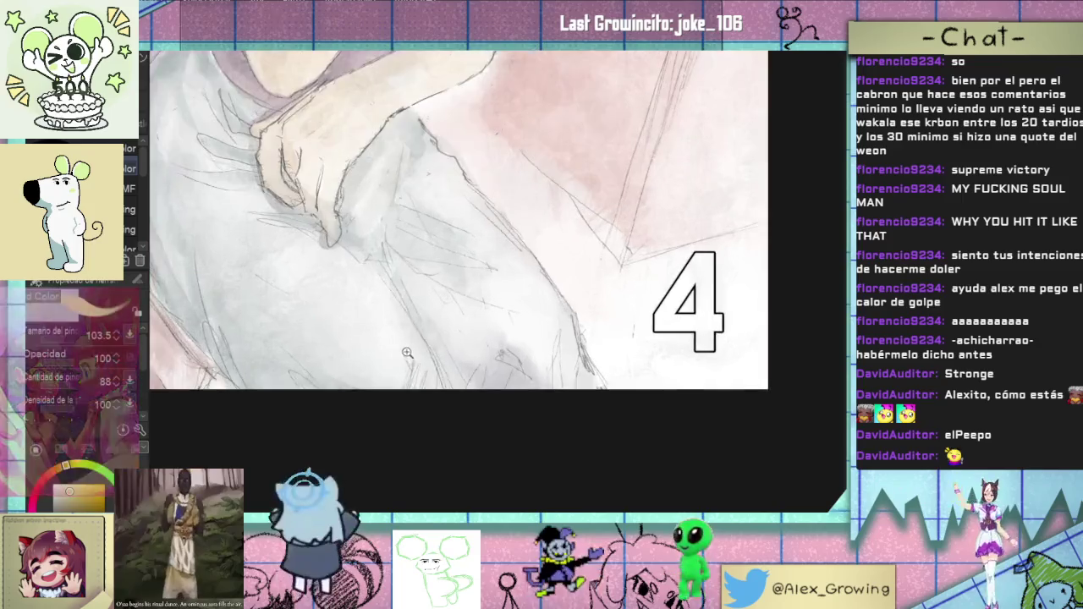
pyautogui.scroll(2, 407, 352)
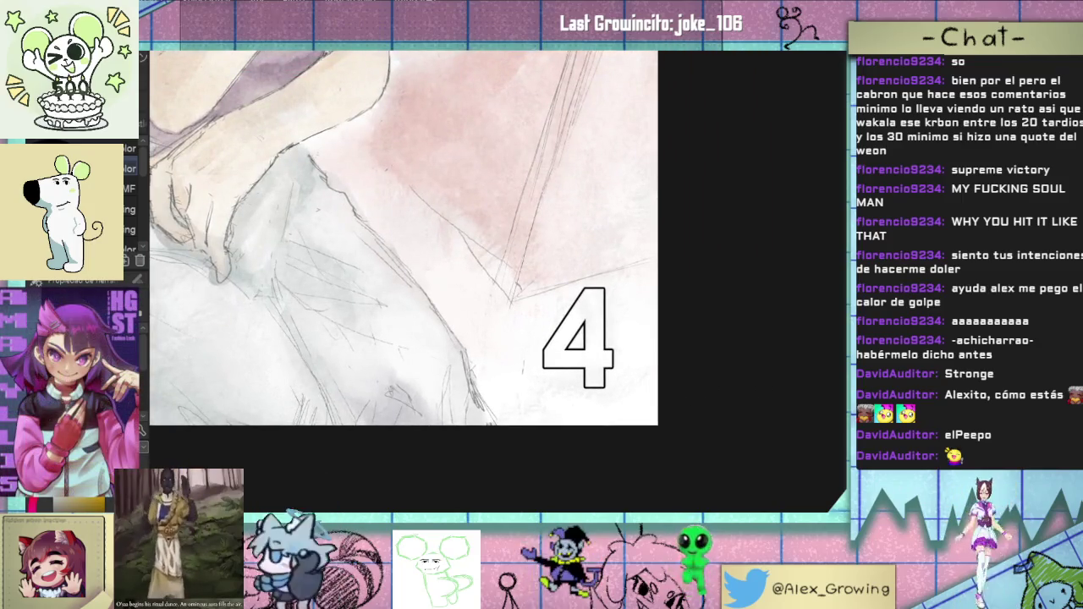
pyautogui.click(564, 368)
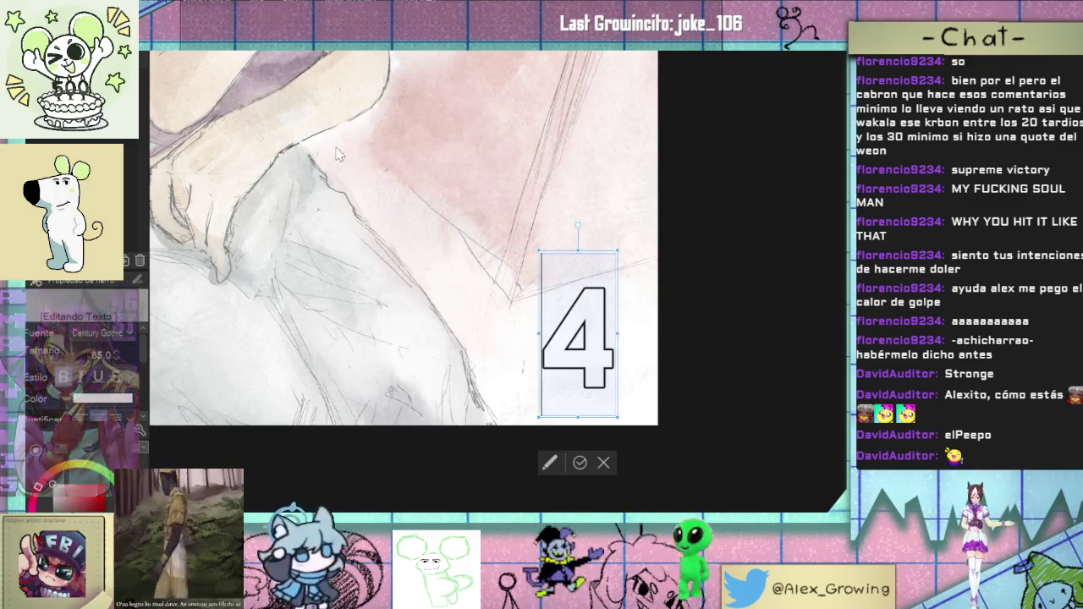
pyautogui.click(72, 478)
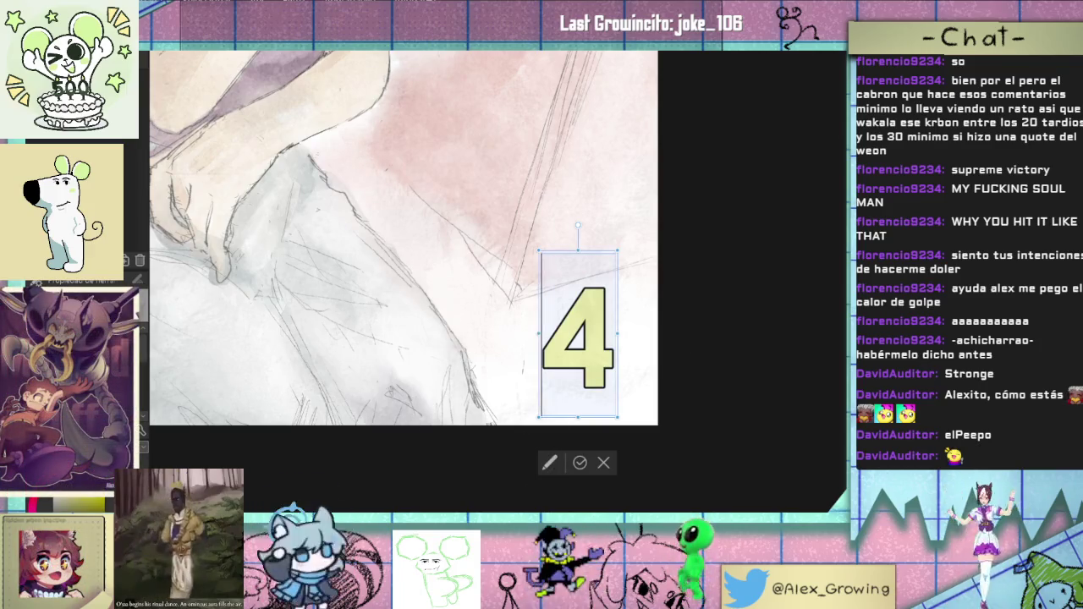
pyautogui.click(580, 462)
# Step: Clip a gold texture layer to the 4 and reselect the 4 text layer
pyautogui.press('Escape')
pyautogui.hotkey('ctrl', 'alt', 'g')
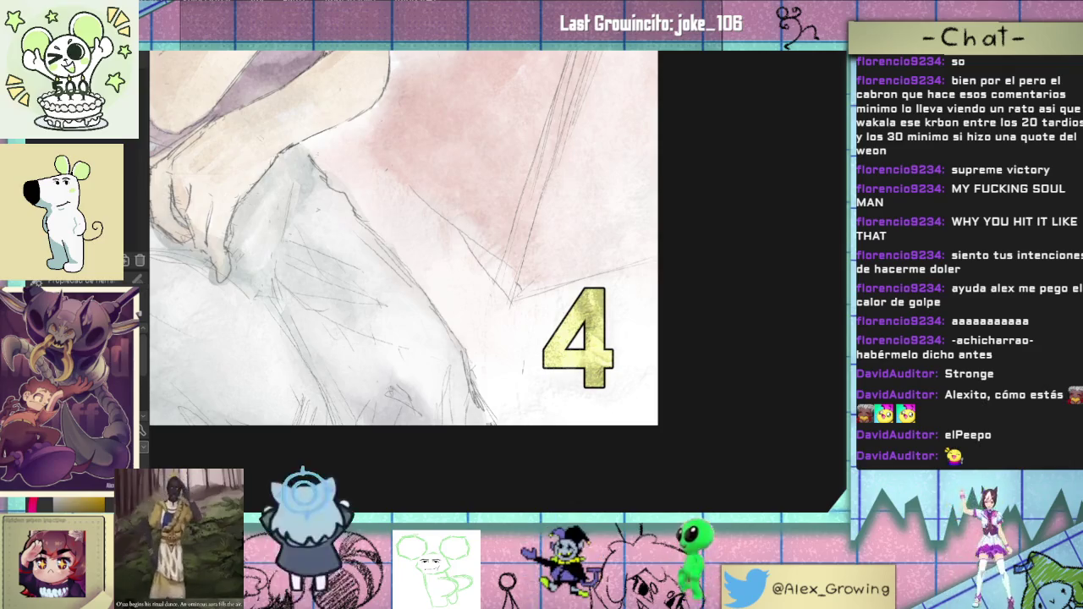
pyautogui.scroll(-2, 498, 404)
pyautogui.scroll(-2, 498, 404)
pyautogui.scroll(-2, 497, 404)
pyautogui.scroll(1, 497, 405)
pyautogui.scroll(1, 486, 393)
pyautogui.scroll(1, 471, 377)
pyautogui.scroll(3, 471, 377)
pyautogui.click(573, 448)
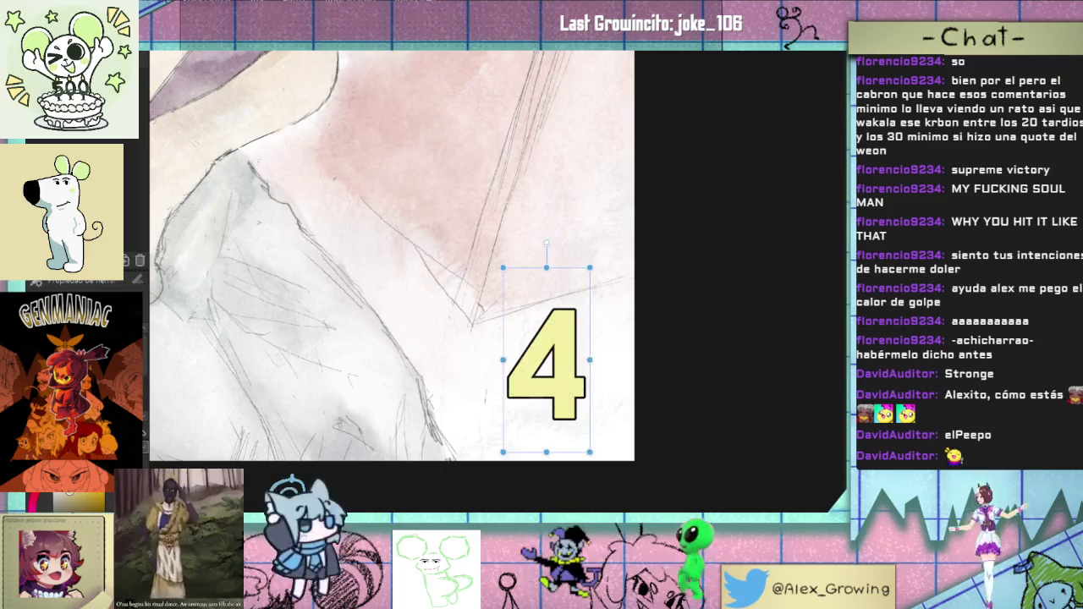
pyautogui.hotkey('ctrl', 'z')
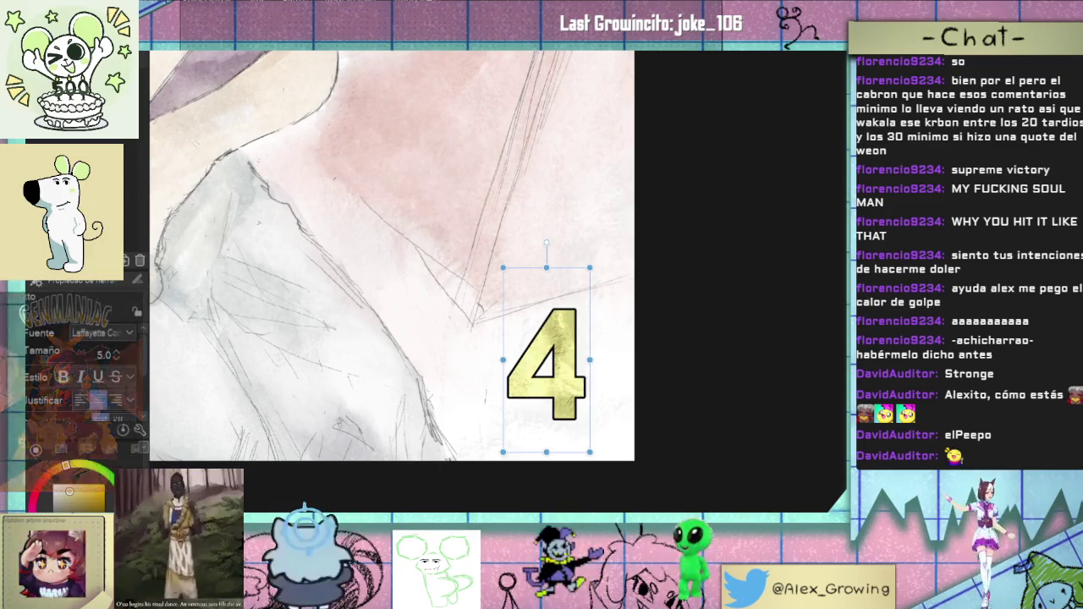
pyautogui.hotkey('ctrl', 'y')
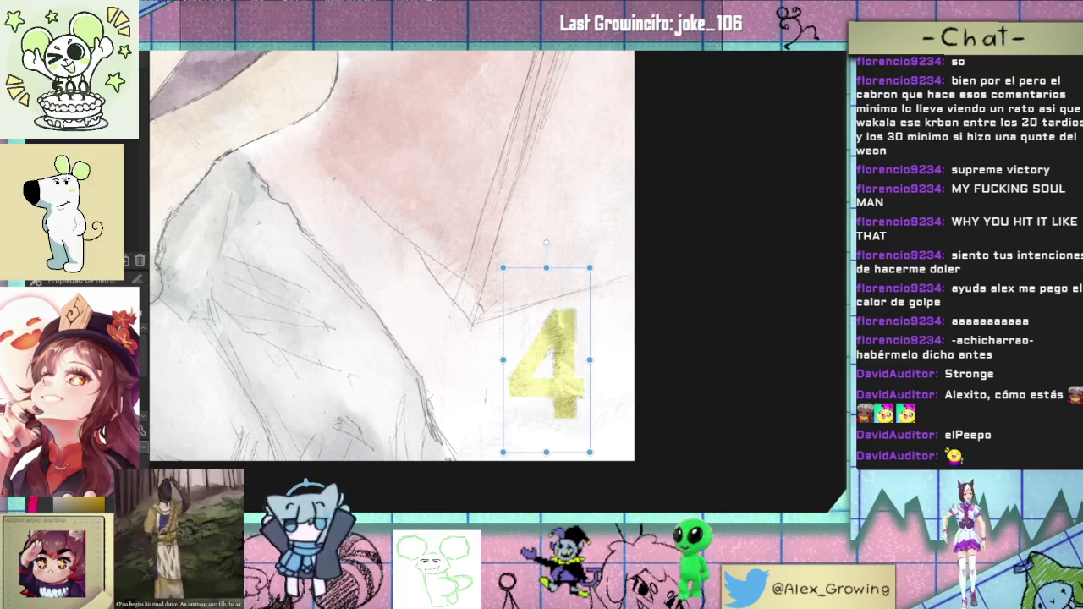
pyautogui.hotkey('ctrl', 'z')
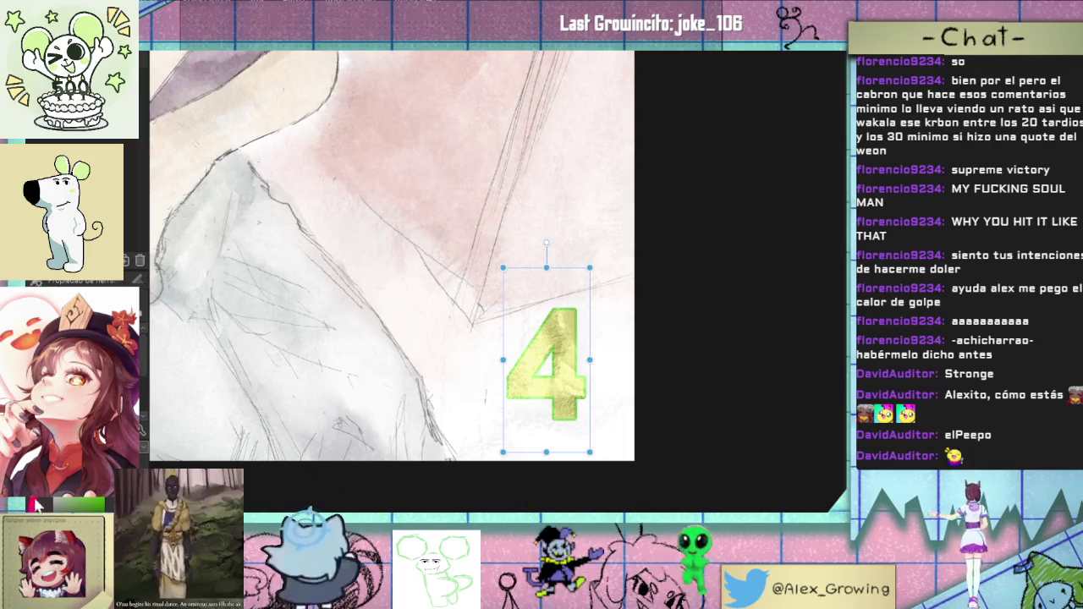
pyautogui.hotkey('ctrl', 'z')
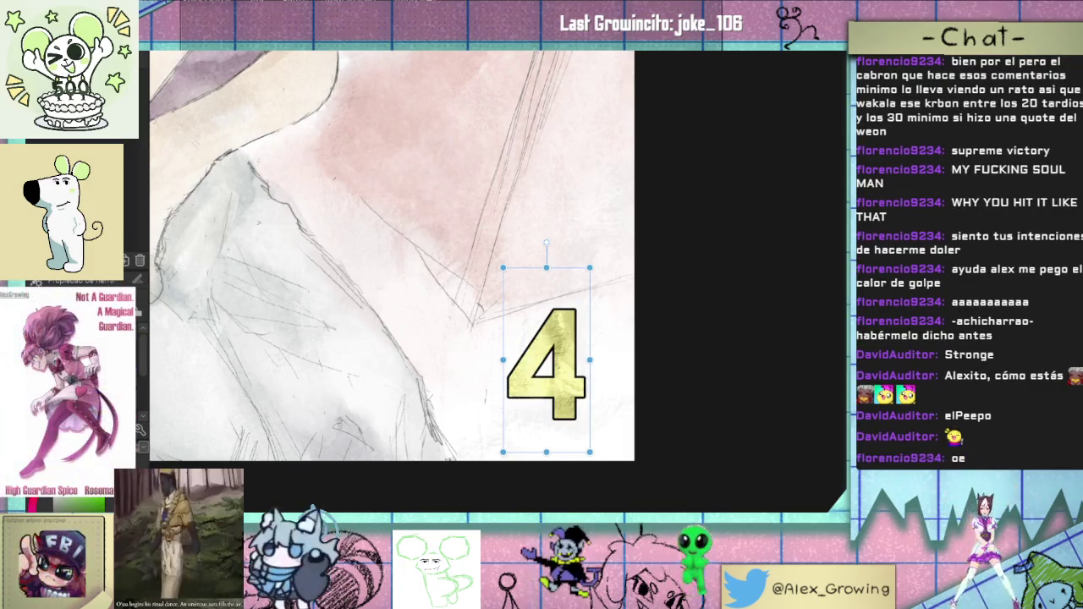
pyautogui.press('Return')
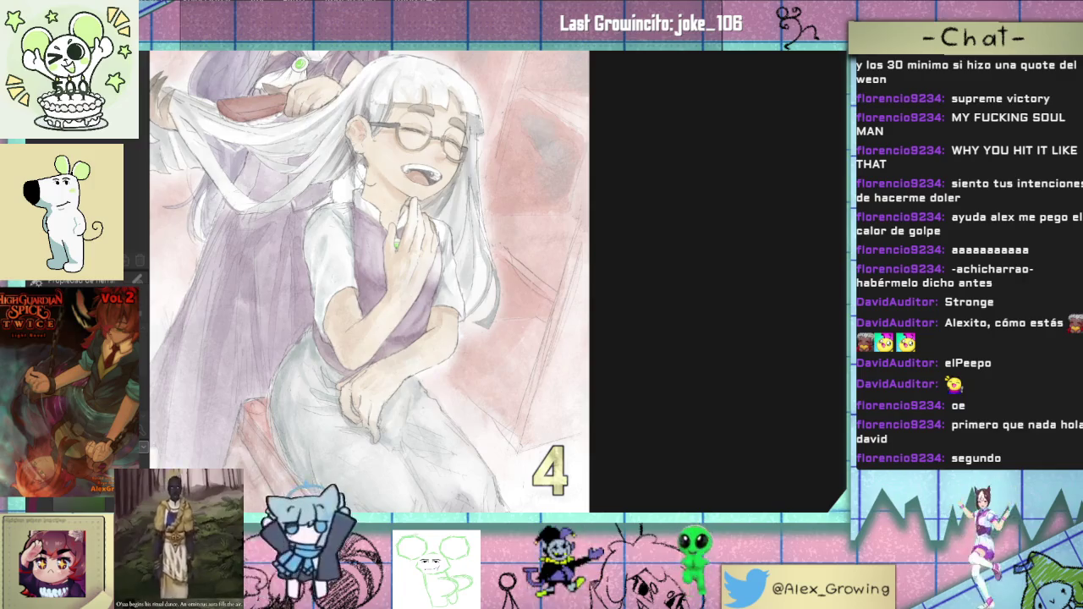
pyautogui.scroll(5, 544, 367)
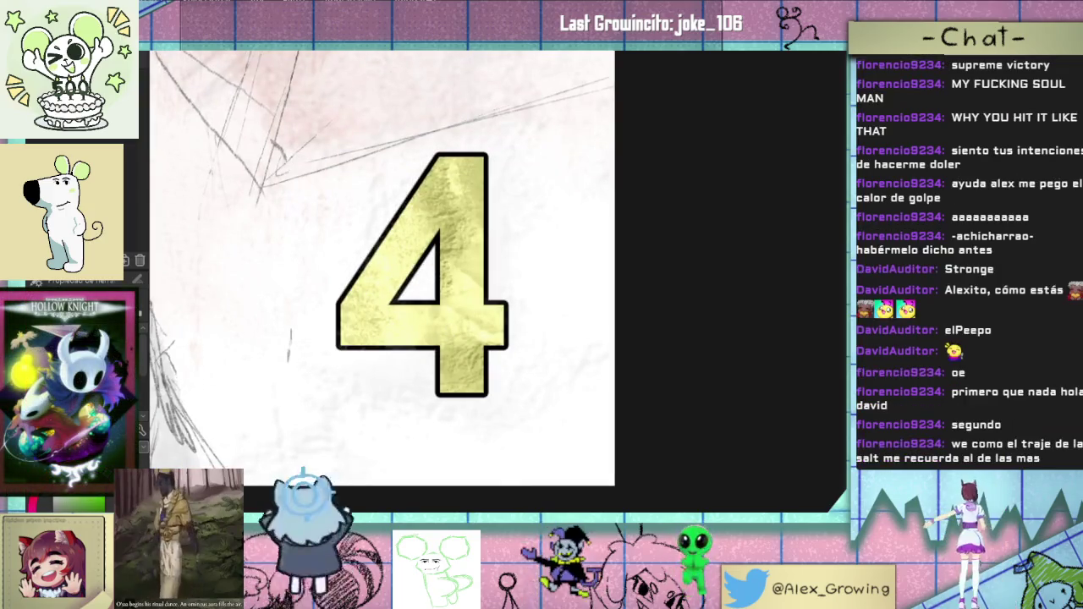
pyautogui.hotkey('ctrl', 't')
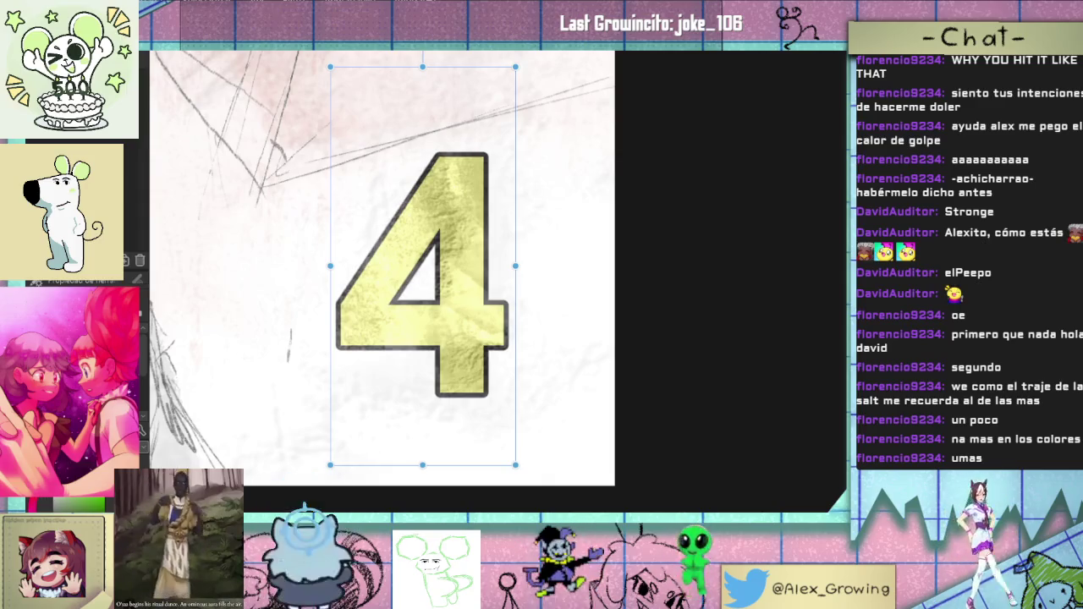
pyautogui.press('t')
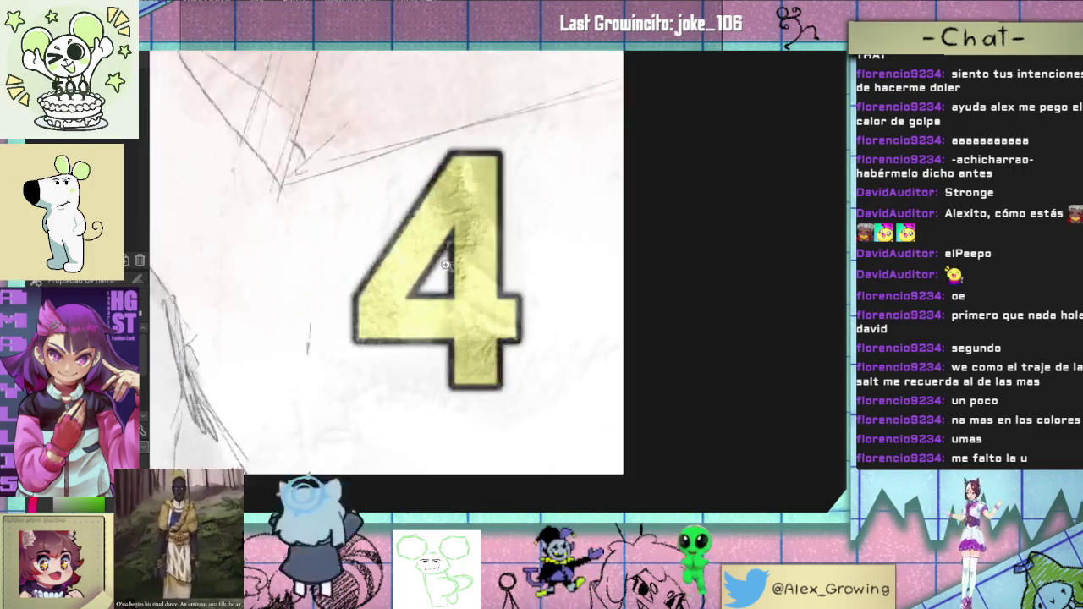
pyautogui.hotkey('ctrl', '0')
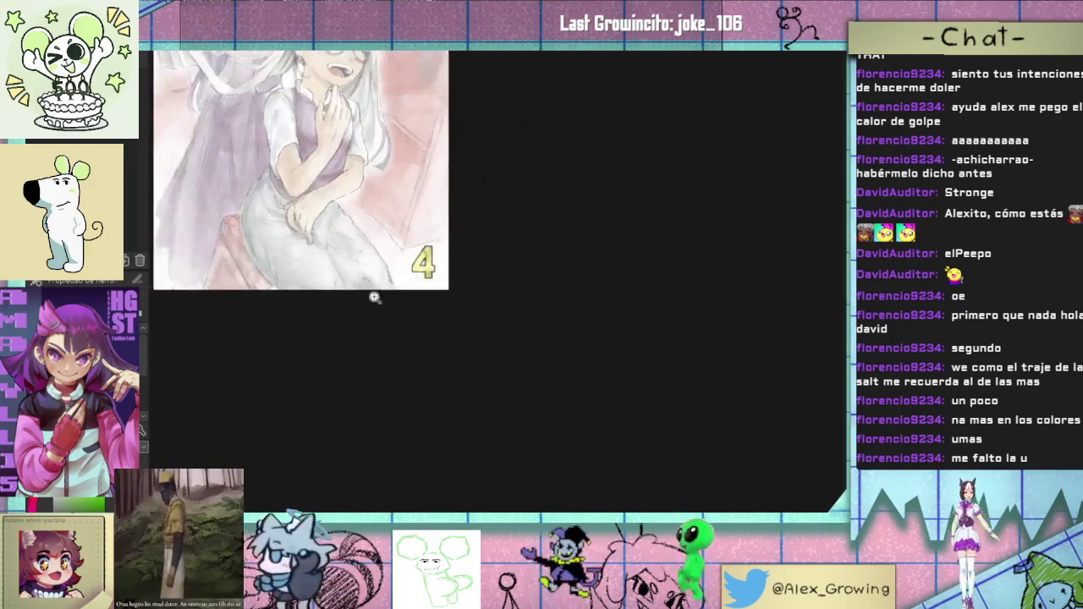
# Step: Zoom in twice on the centre of the cover
pyautogui.click(437, 389)
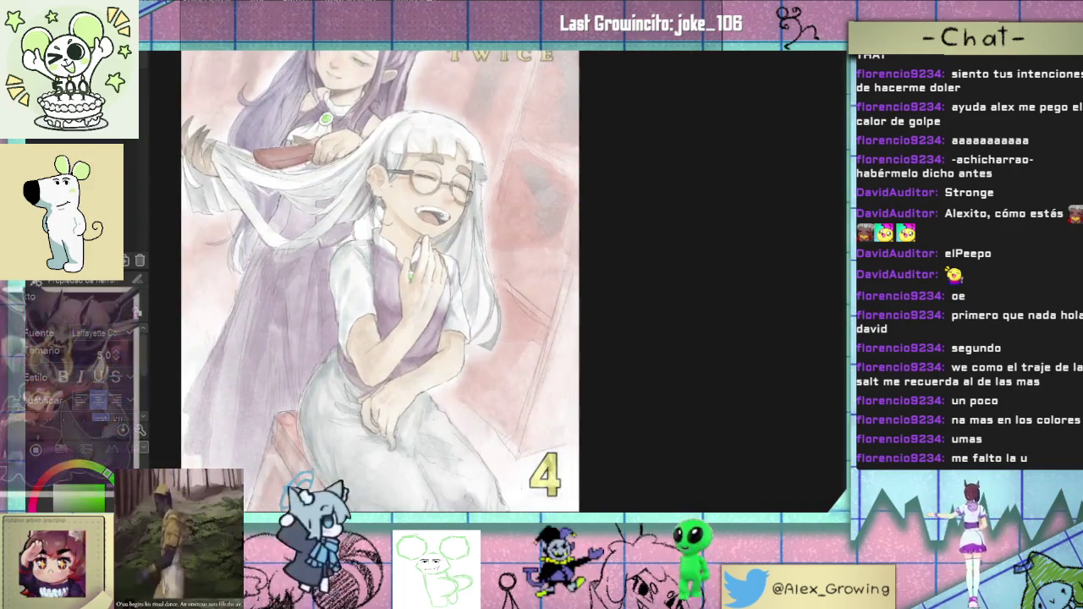
pyautogui.keyDown('alt'); pyautogui.click(438, 389); pyautogui.keyUp('alt')
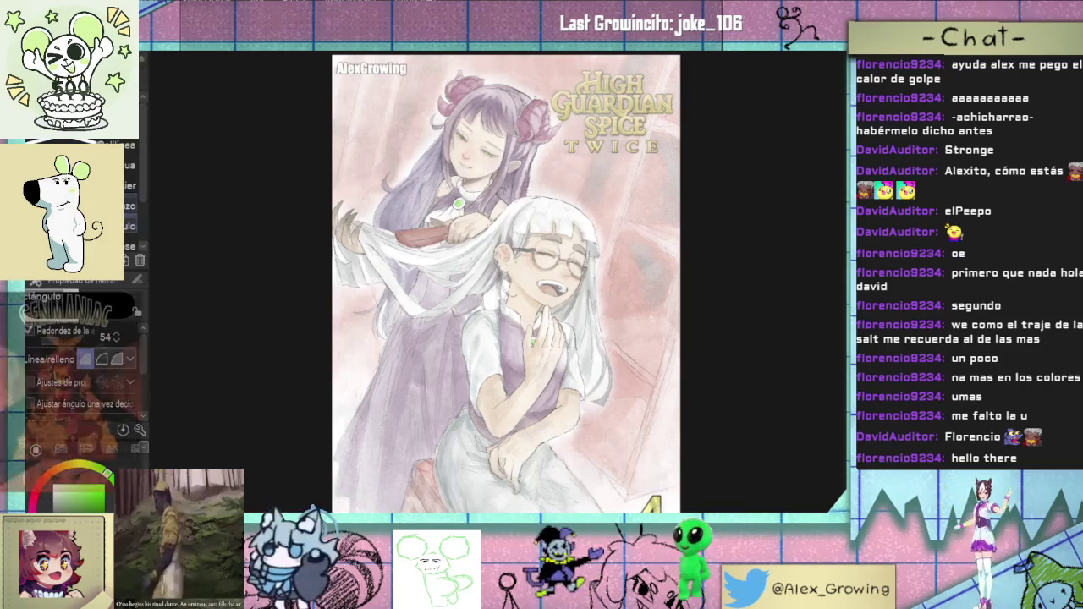
# Step: Switch the painted cover to a grayscale preview to check its values
pyautogui.scroll(-3, 131, 195)
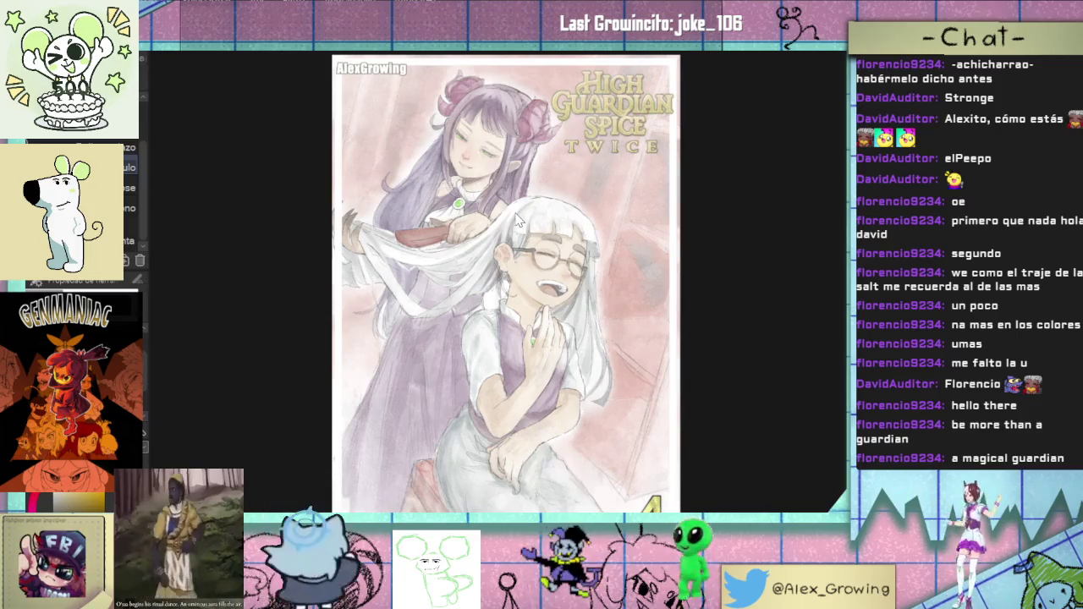
pyautogui.hotkey('ctrl', 'shift', 'u')
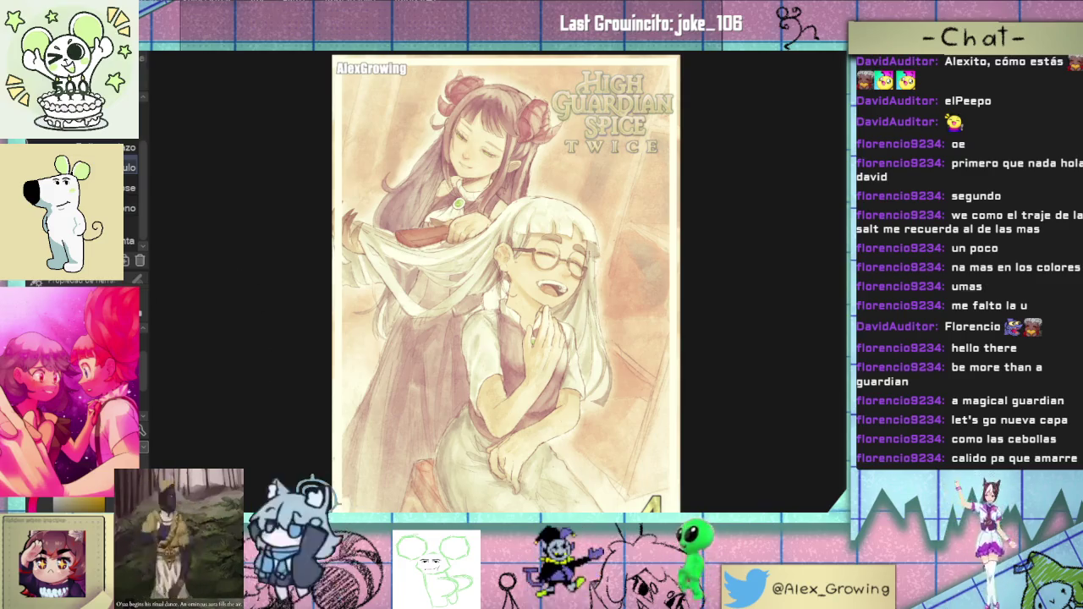
# Step: Hide the tint to view the grayscale cover, then restore the orange-sepia tint
pyautogui.press('Right')
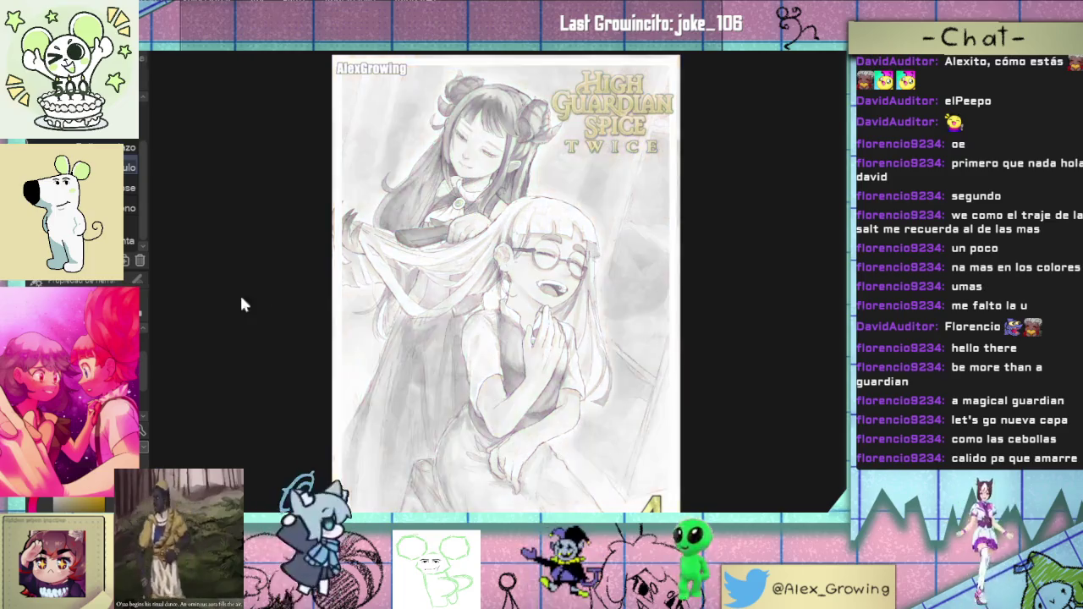
pyautogui.press('Left')
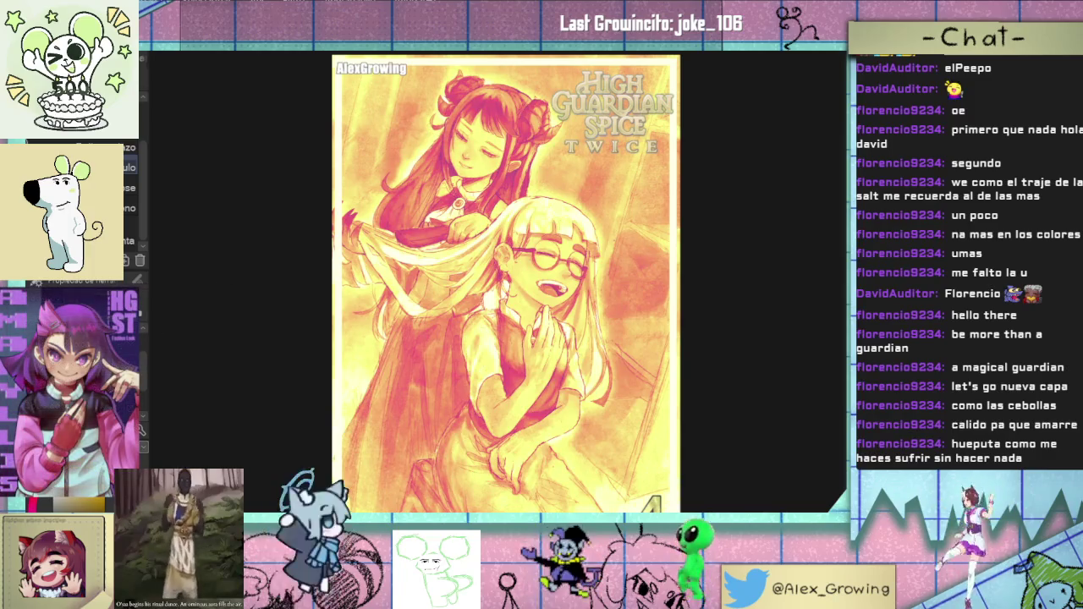
# Step: Zoom in to inspect the faces, then fit the whole cover back in the window
pyautogui.scroll(3, 600, 355)
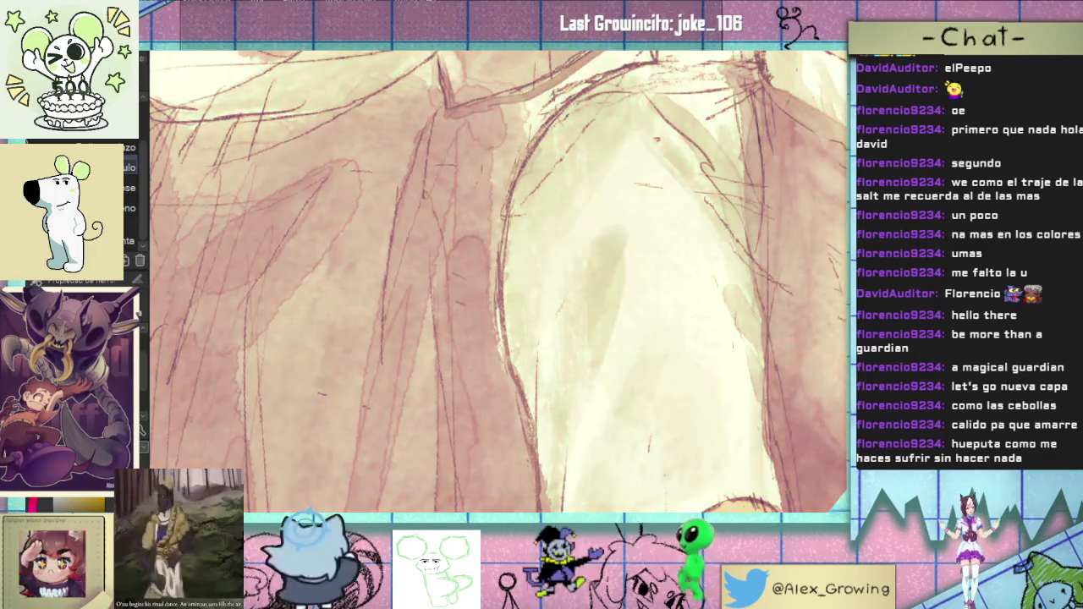
pyautogui.scroll(-2, 441, 333)
pyautogui.scroll(2, 372, 385)
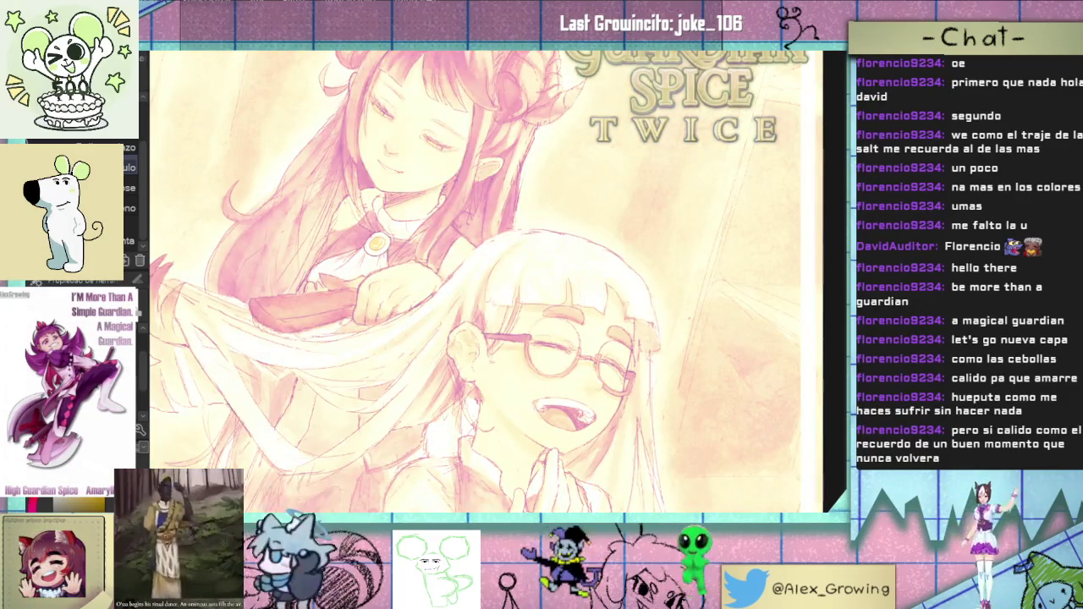
pyautogui.hotkey('ctrl', '0')
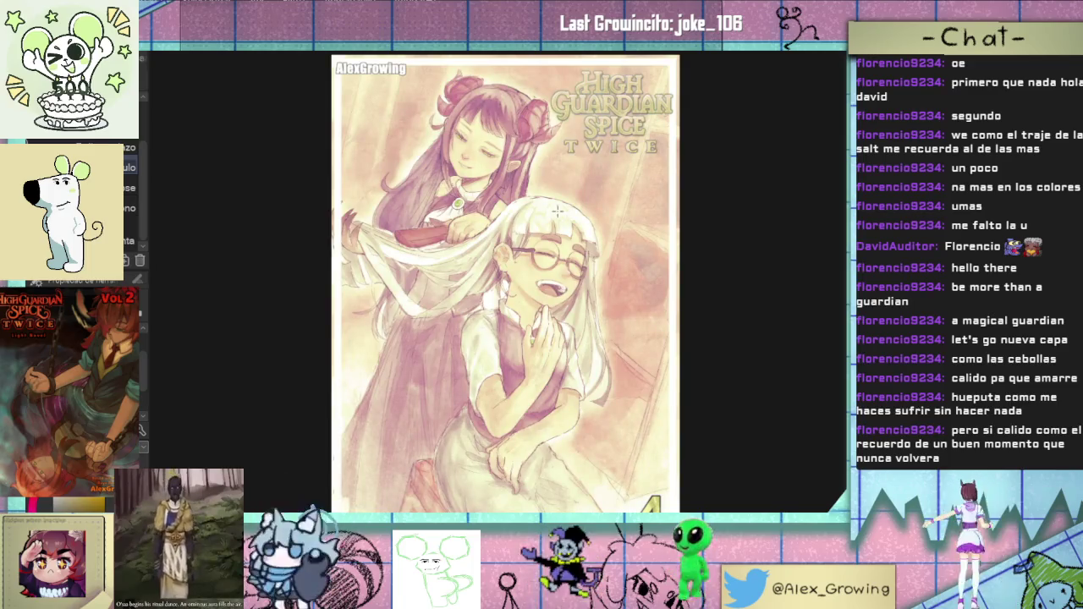
# Step: Move the AlexGrowing watermark slightly down and right in the top-left corner
pyautogui.moveTo(617, 485); pyautogui.dragTo(543, 484)
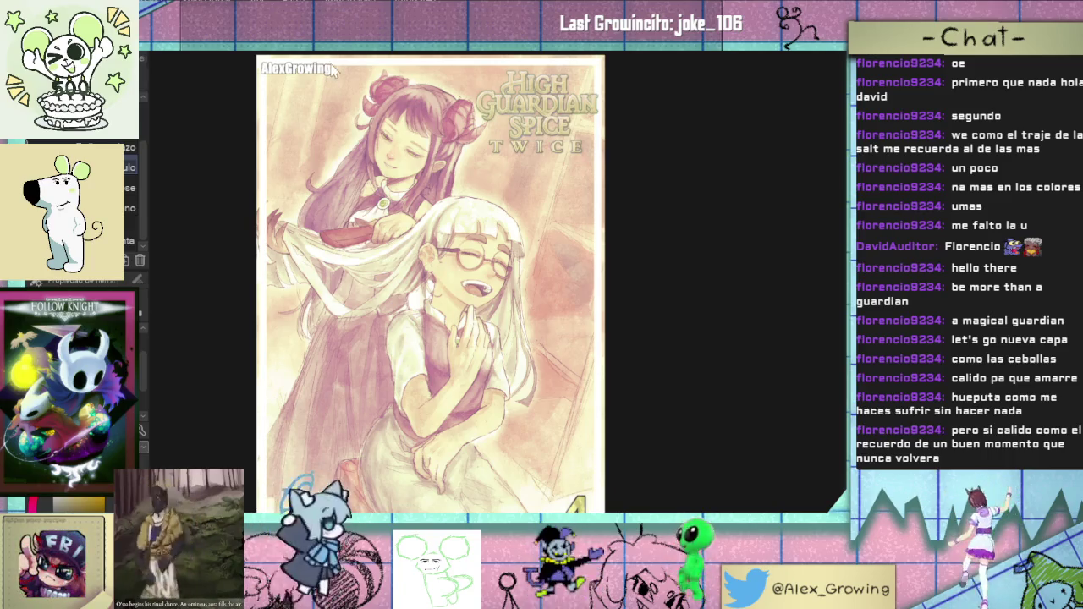
pyautogui.hotkey('ctrl', 't')
pyautogui.moveTo(322, 81); pyautogui.dragTo(336, 95)
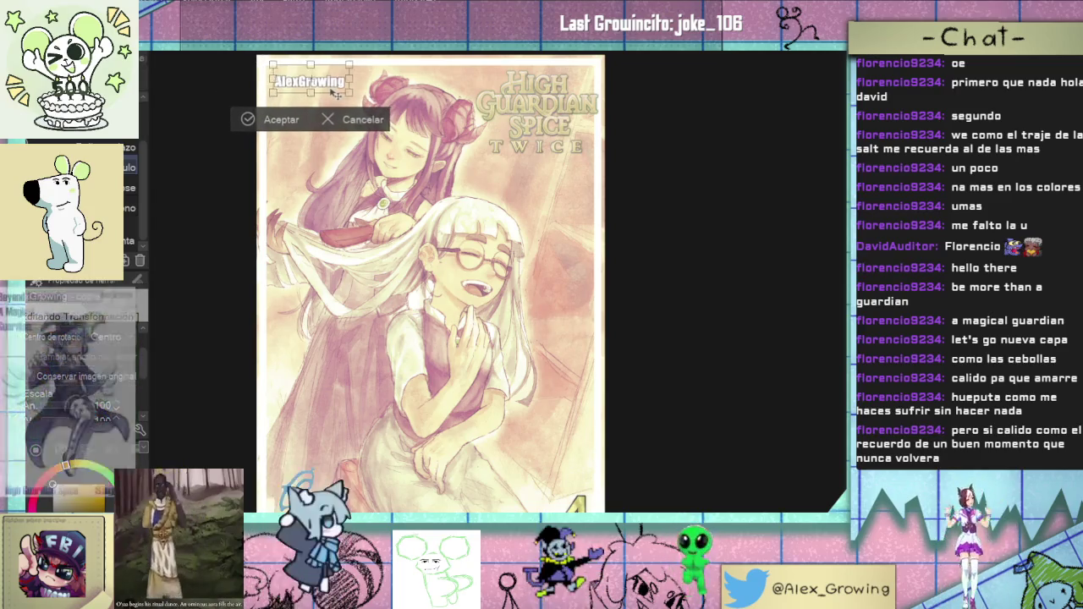
pyautogui.click(241, 120)
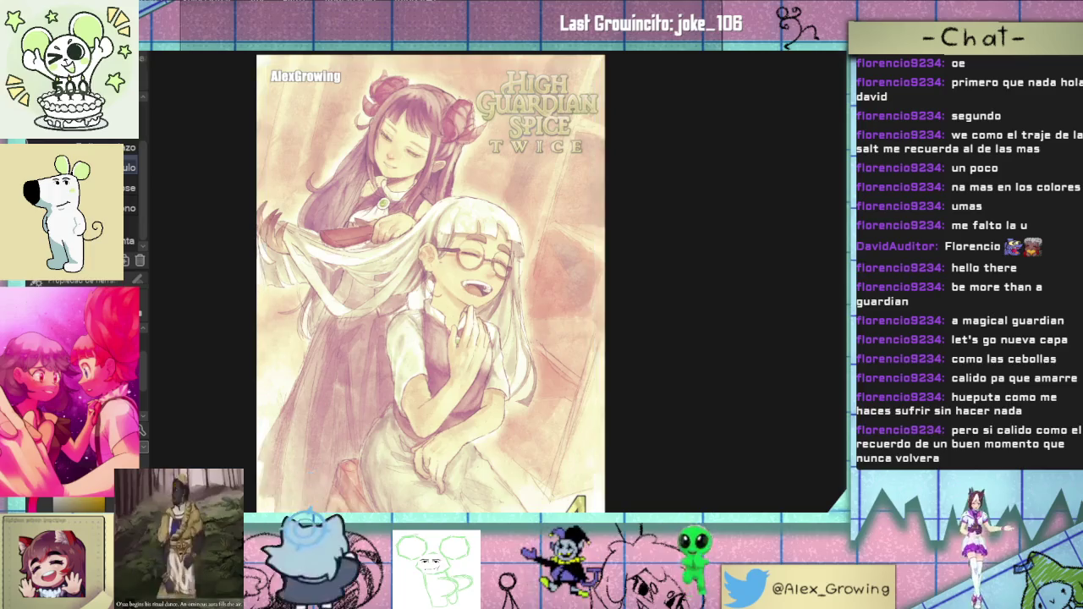
pyautogui.hotkey('ctrl', 't')
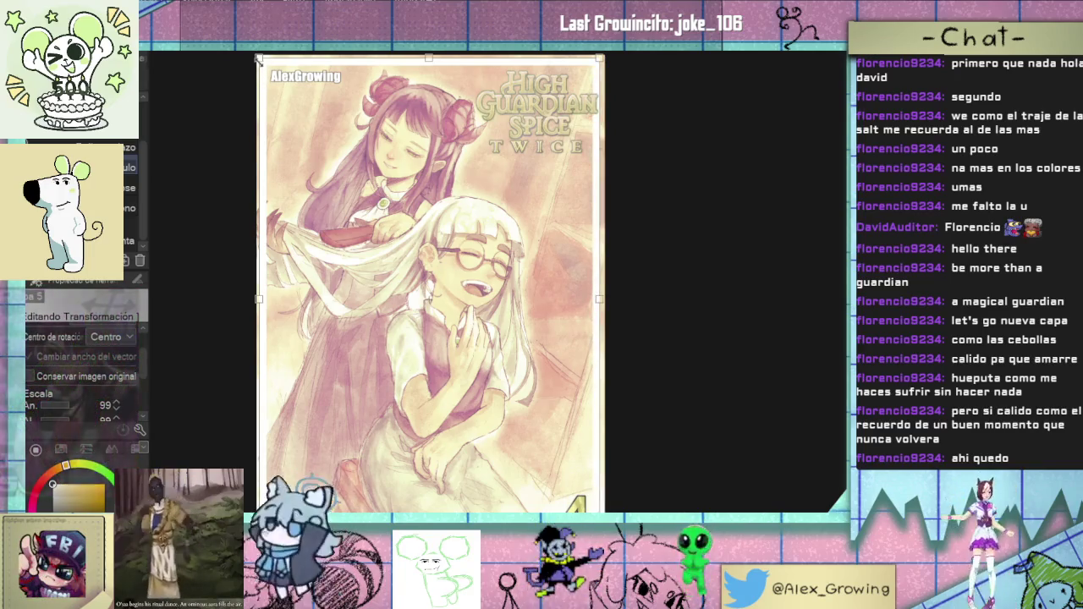
# Step: Scale the whole illustration down to about 99% from its top-left corner
pyautogui.moveTo(259, 60); pyautogui.dragTo(263, 63)
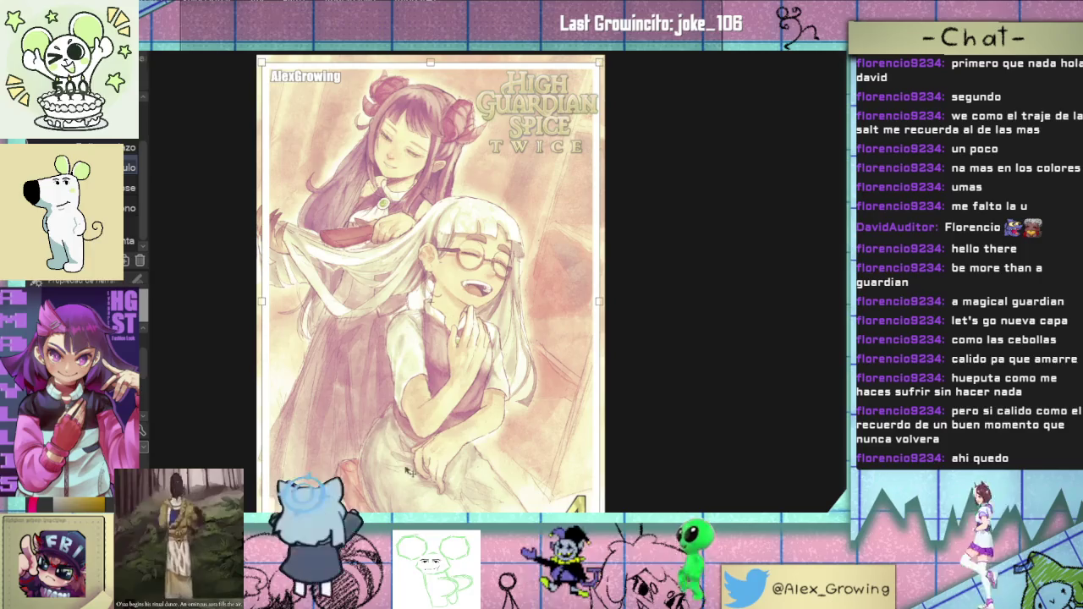
pyautogui.press('Return')
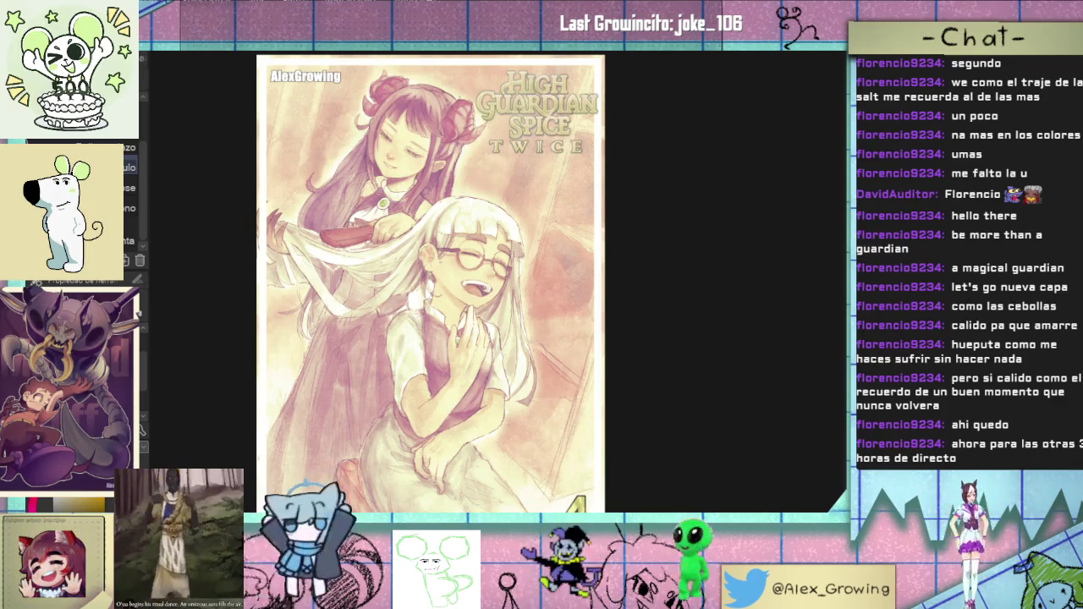
# Step: With the rectangle marquee, select the thin leftover strips along the cover's right and bottom edges
pyautogui.press('m')
pyautogui.moveTo(248, 29)
pyautogui.mouseDown()
pyautogui.moveTo(159, 131)
pyautogui.moveTo(208, 124)
pyautogui.moveTo(626, 169)
pyautogui.mouseUp()
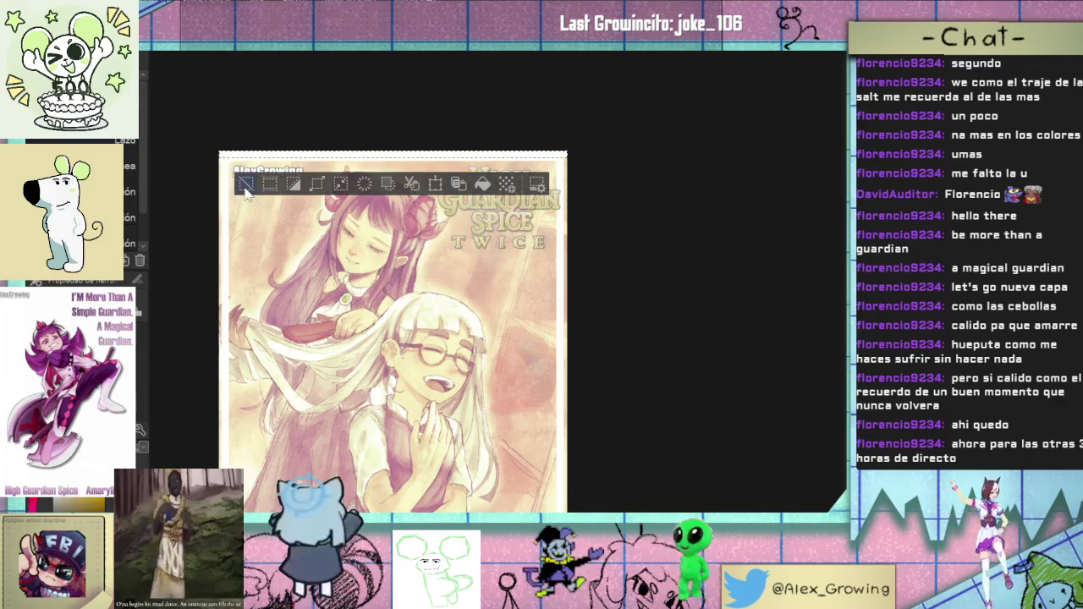
pyautogui.moveTo(555, 192); pyautogui.dragTo(543, 156)
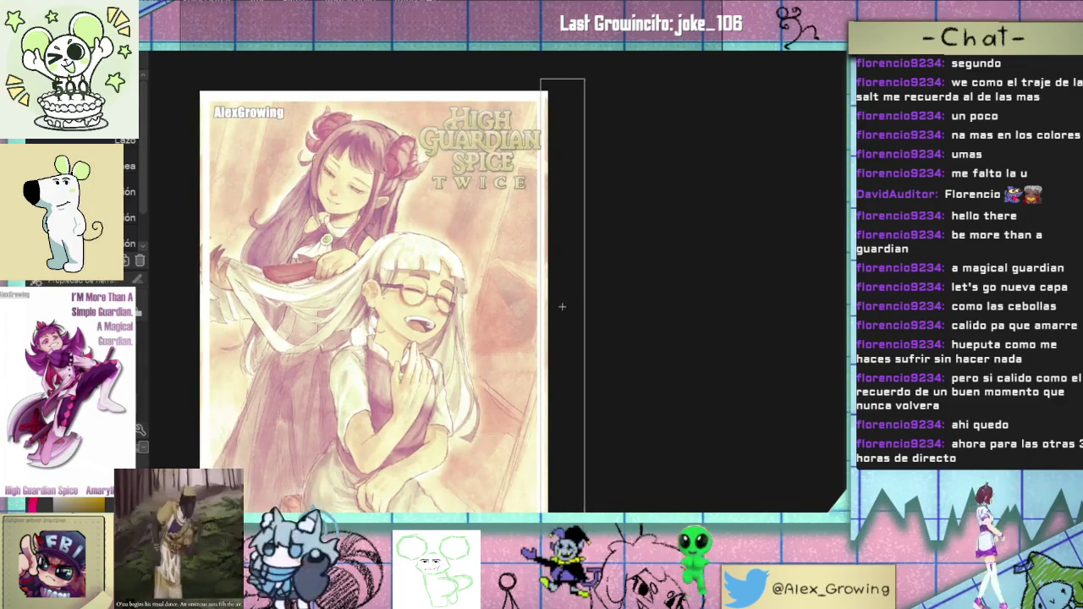
pyautogui.scroll(-3, 548, 193)
pyautogui.moveTo(550, 449); pyautogui.dragTo(552, 451)
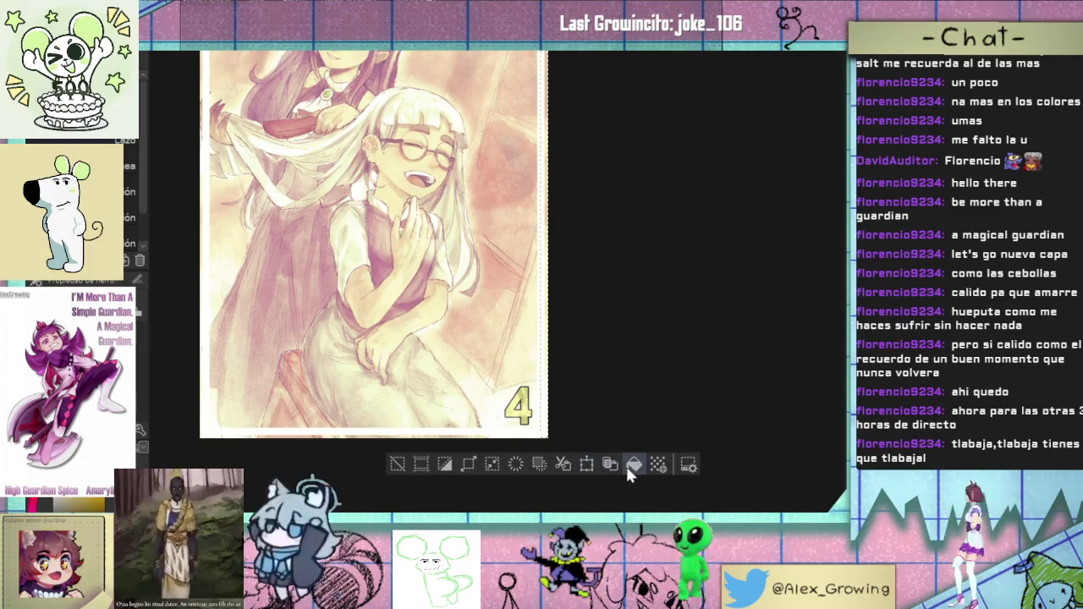
pyautogui.moveTo(364, 455); pyautogui.dragTo(398, 455)
pyautogui.click(227, 454)
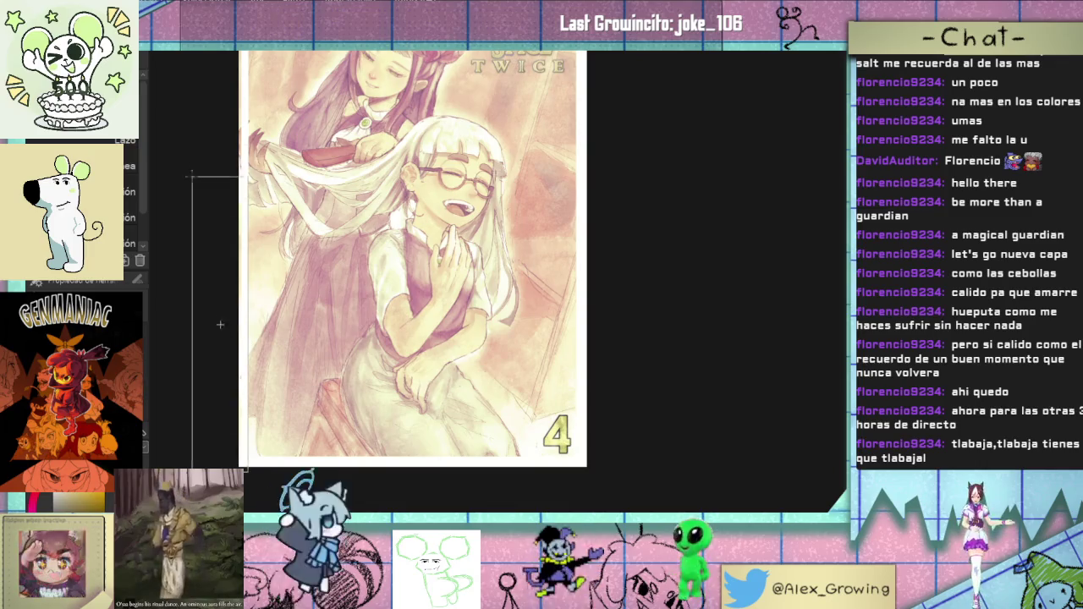
# Step: Select the strip along the left edge, apply the fix, then deselect with Ctrl+D
pyautogui.moveTo(188, 86); pyautogui.dragTo(218, 291)
pyautogui.scroll(5, 218, 291)
pyautogui.scroll(-3, 223, 280)
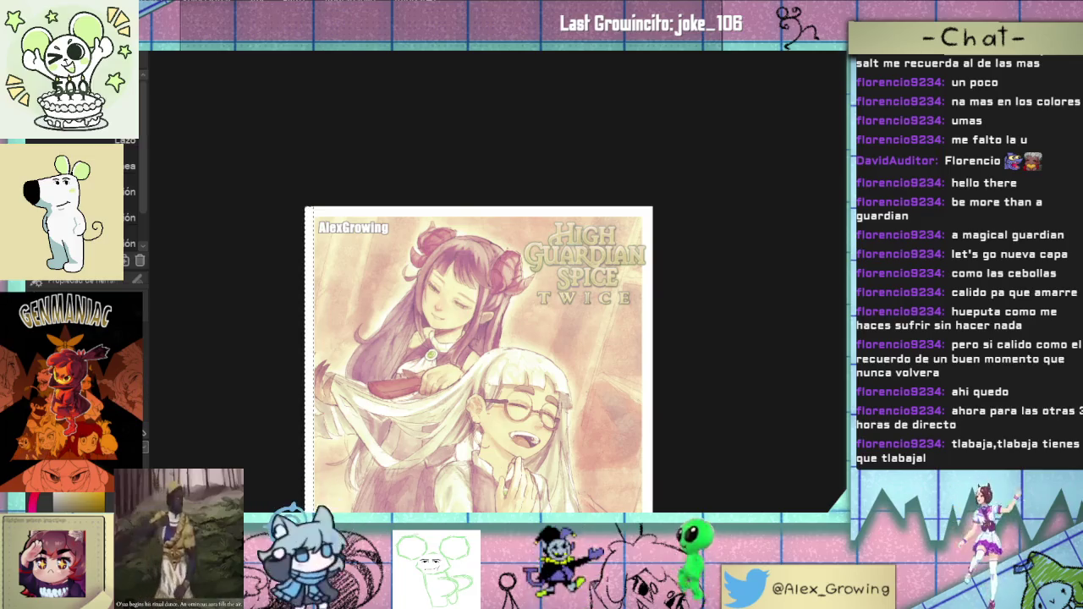
pyautogui.hotkey('ctrl', 'd')
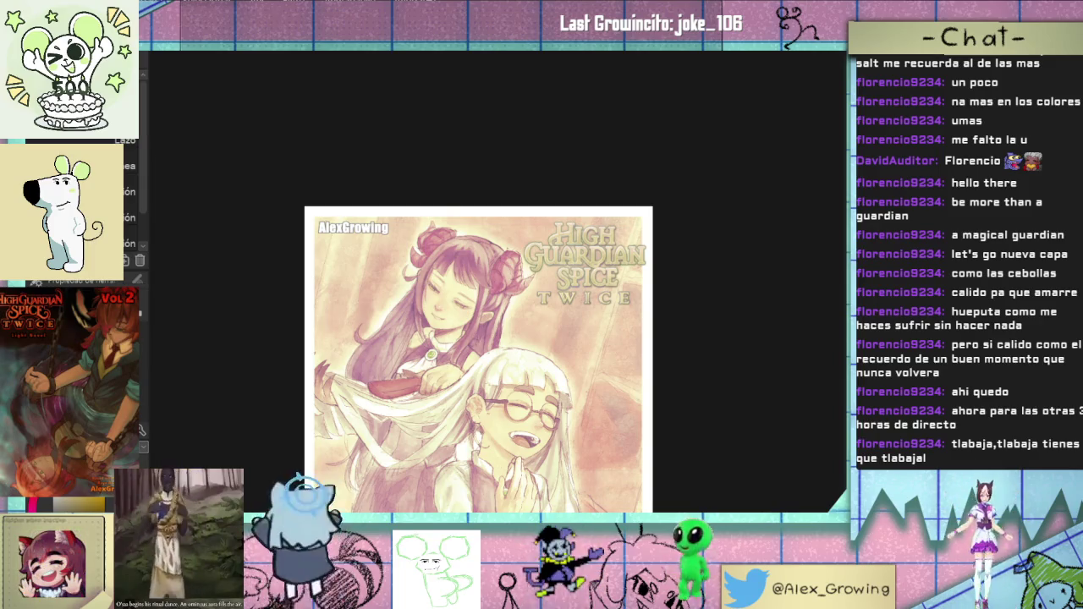
pyautogui.moveTo(519, 246); pyautogui.dragTo(547, 93)
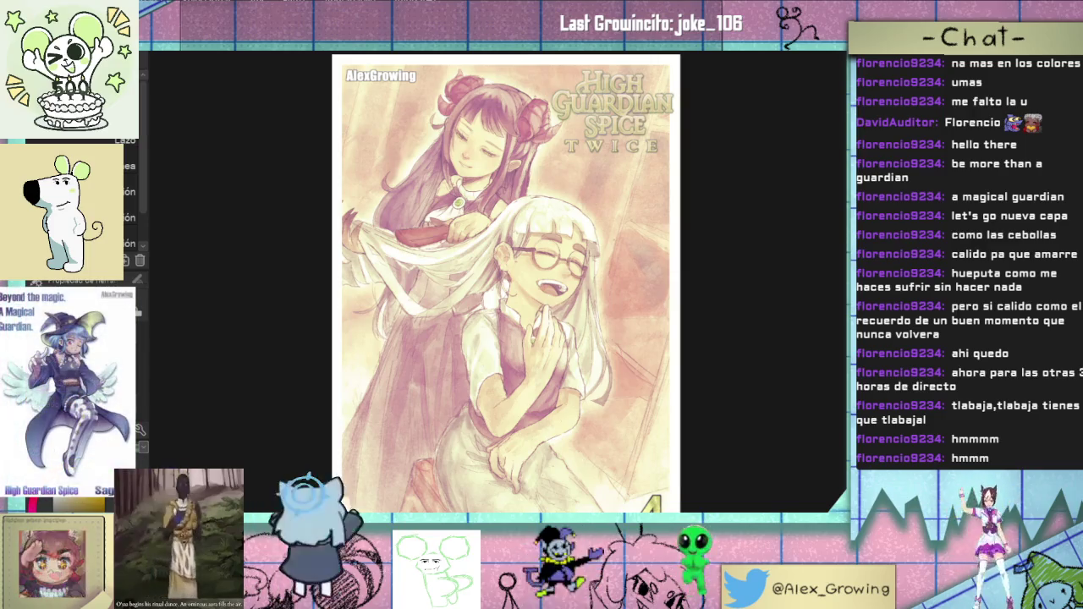
pyautogui.hotkey('ctrl', 't')
pyautogui.moveTo(665, 508); pyautogui.dragTo(667, 191)
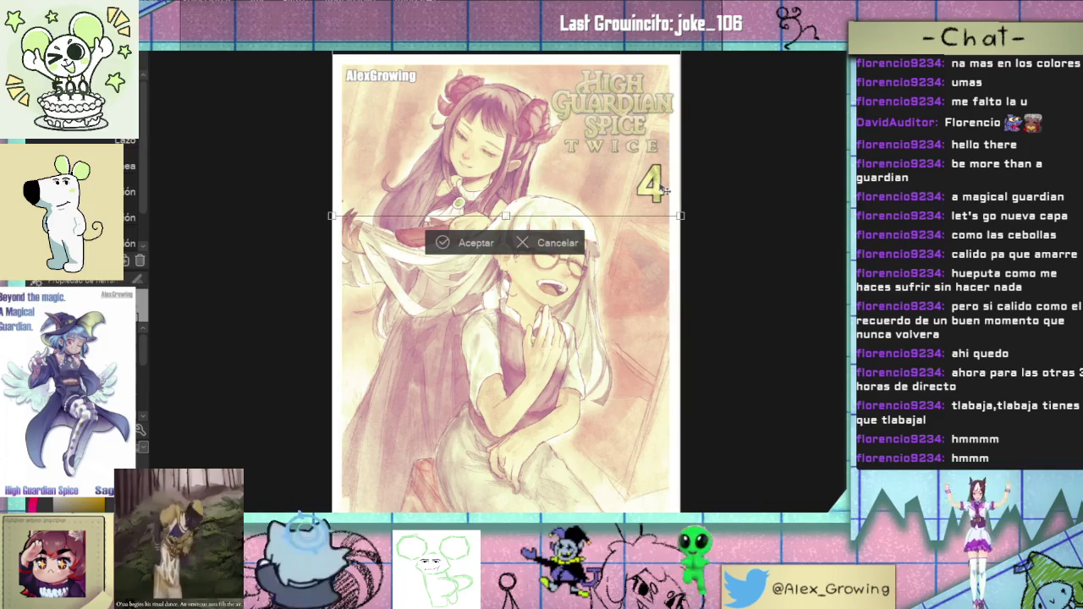
pyautogui.press('Return')
pyautogui.scroll(1, 667, 192)
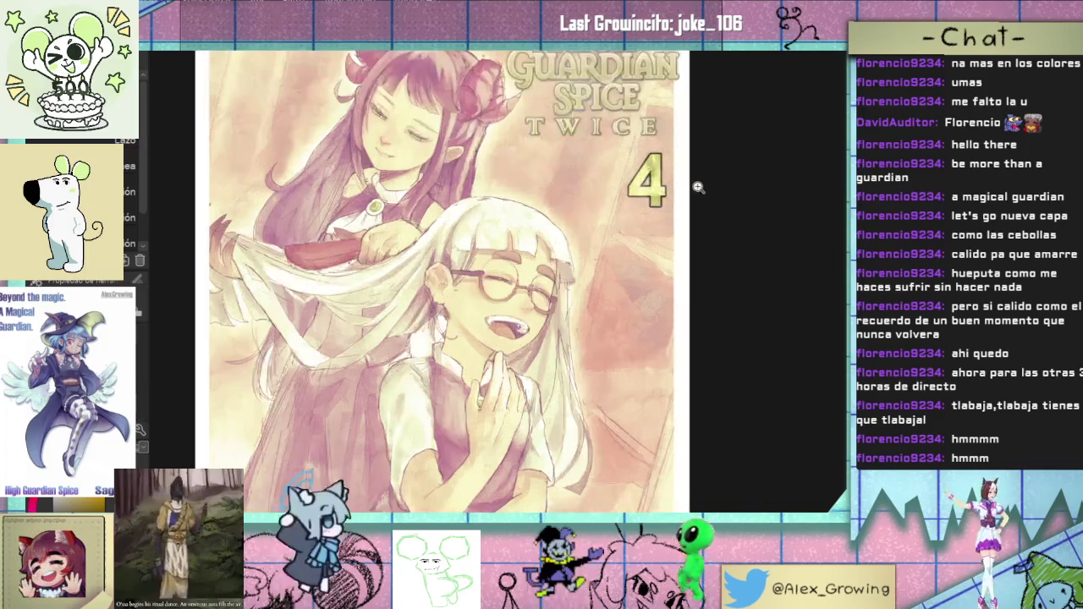
pyautogui.scroll(3, 698, 190)
pyautogui.scroll(-2, 740, 164)
pyautogui.scroll(-1, 740, 164)
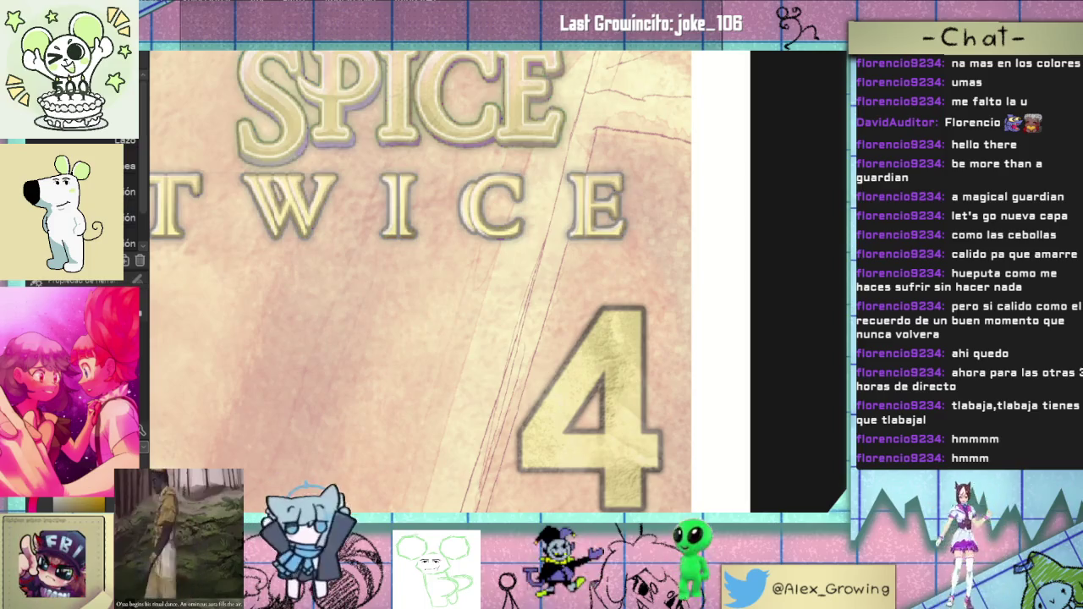
pyautogui.hotkey('ctrl', 'shift', 'v')
pyautogui.hotkey('ctrl', 'shift', 'v')
pyautogui.hotkey('ctrl', '0')
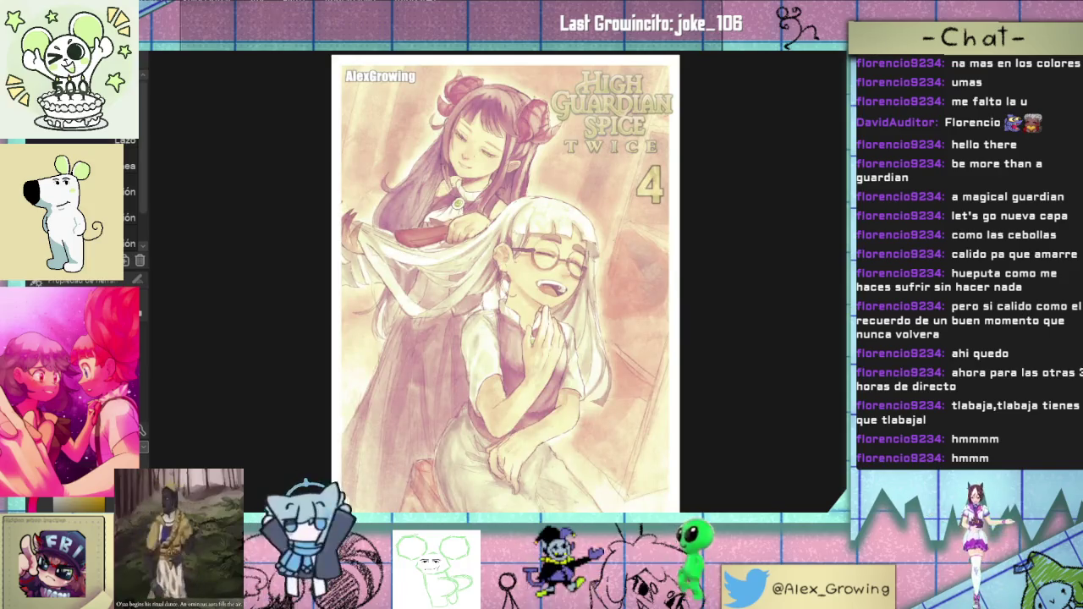
pyautogui.moveTo(708, 171); pyautogui.dragTo(708, 488)
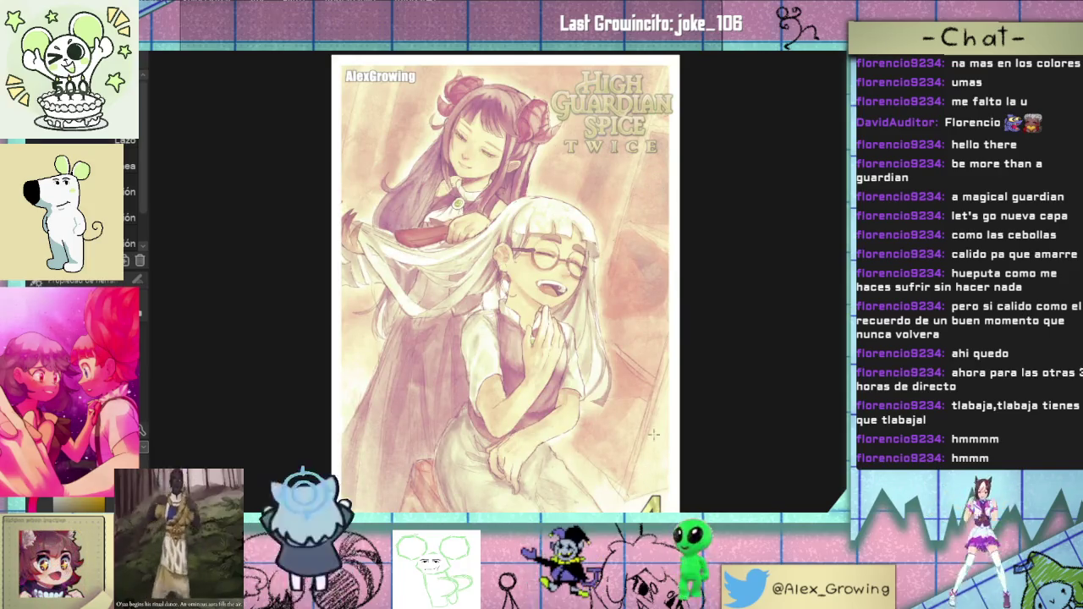
pyautogui.hotkey('ctrl', 'z')
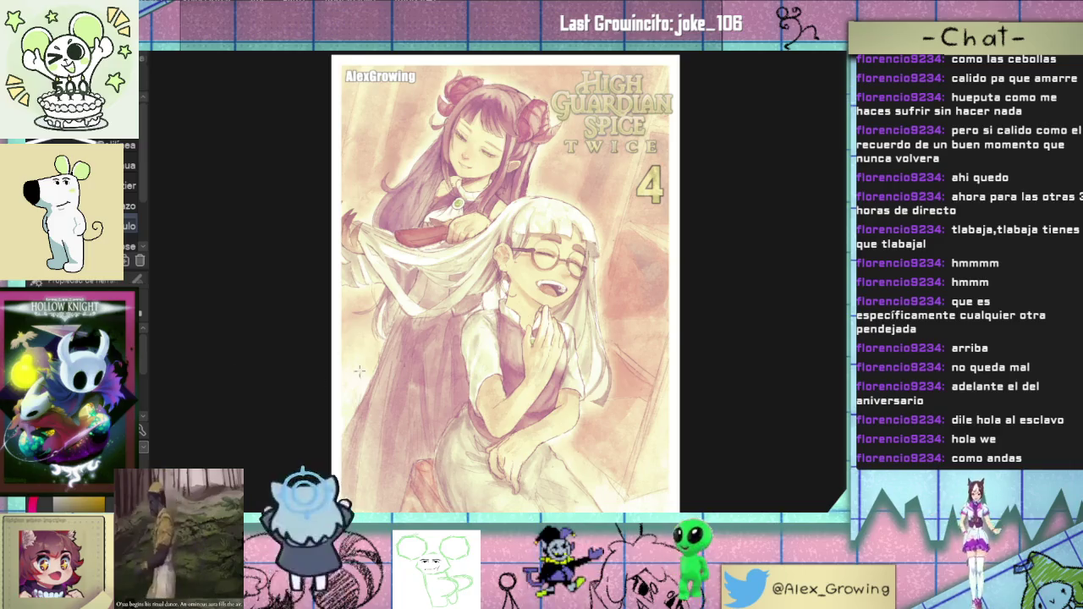
# Step: Zoom in on the title and draw an ellipse-tool circle around the gold 4
pyautogui.click(611, 169)
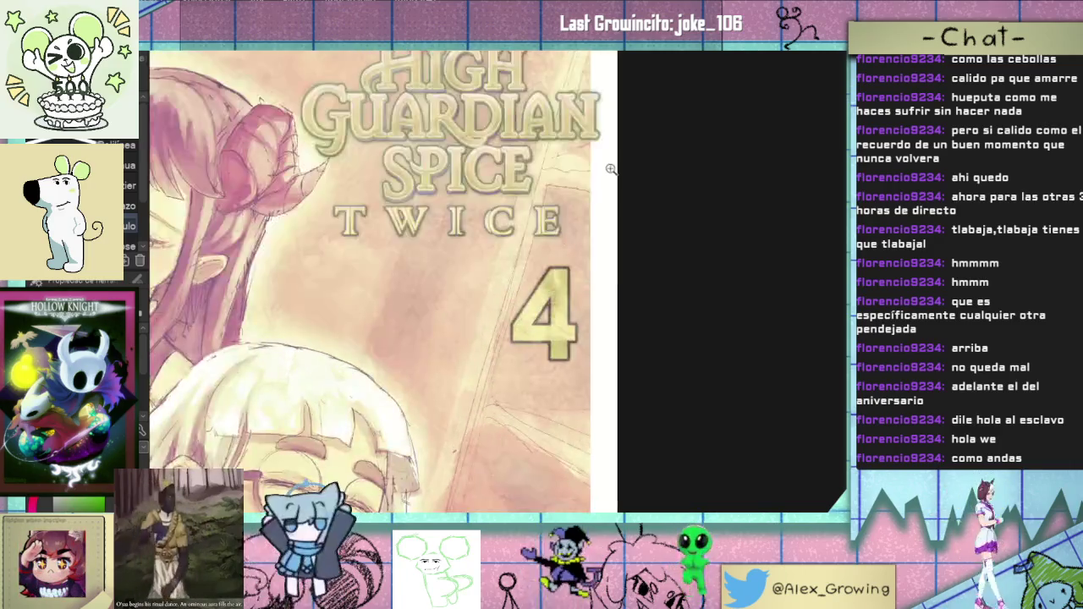
pyautogui.moveTo(611, 169); pyautogui.dragTo(409, 228)
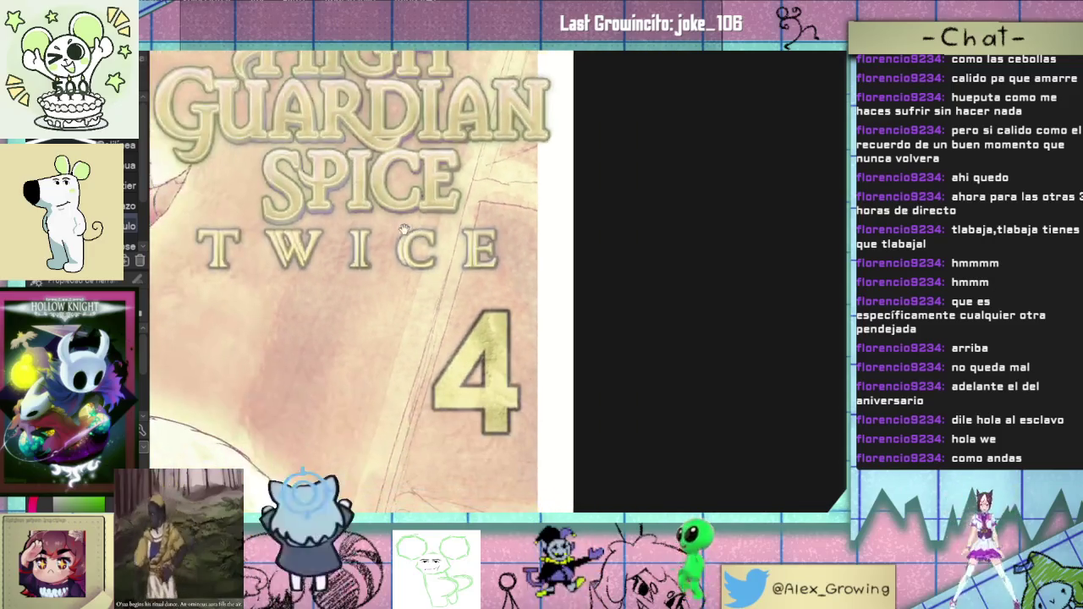
pyautogui.press('u')
pyautogui.scroll(-2, 325, 203)
pyautogui.scroll(3, 433, 314)
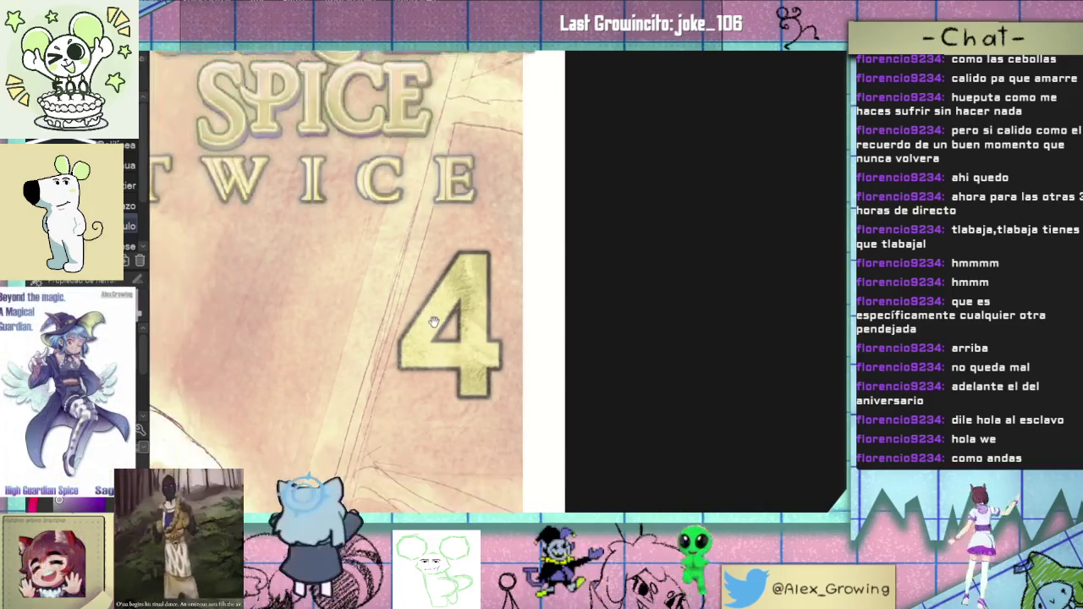
pyautogui.moveTo(434, 314); pyautogui.dragTo(408, 403)
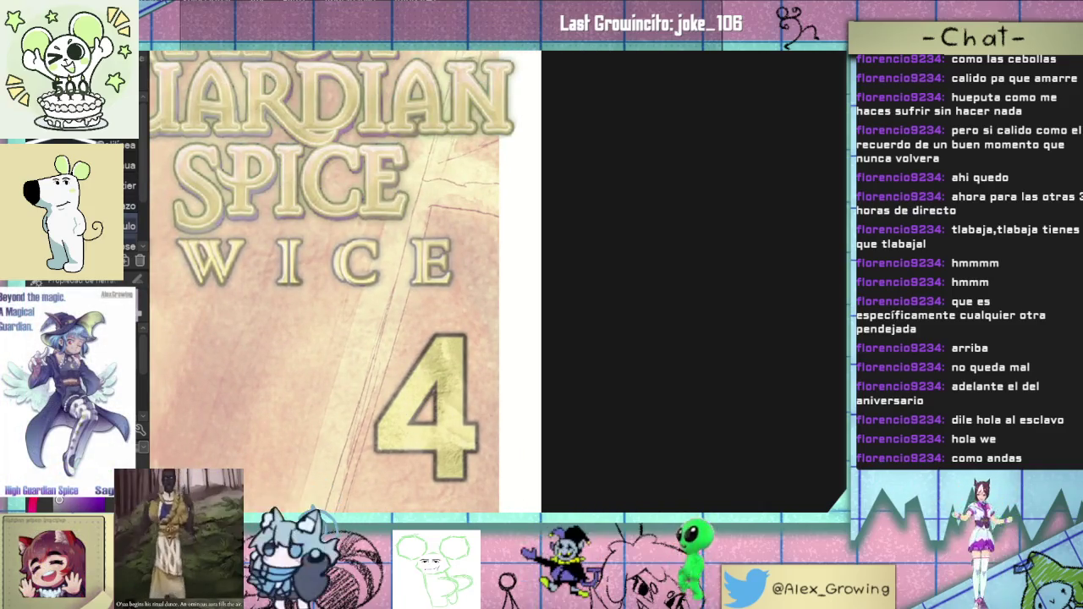
pyautogui.moveTo(343, 347); pyautogui.dragTo(520, 487)
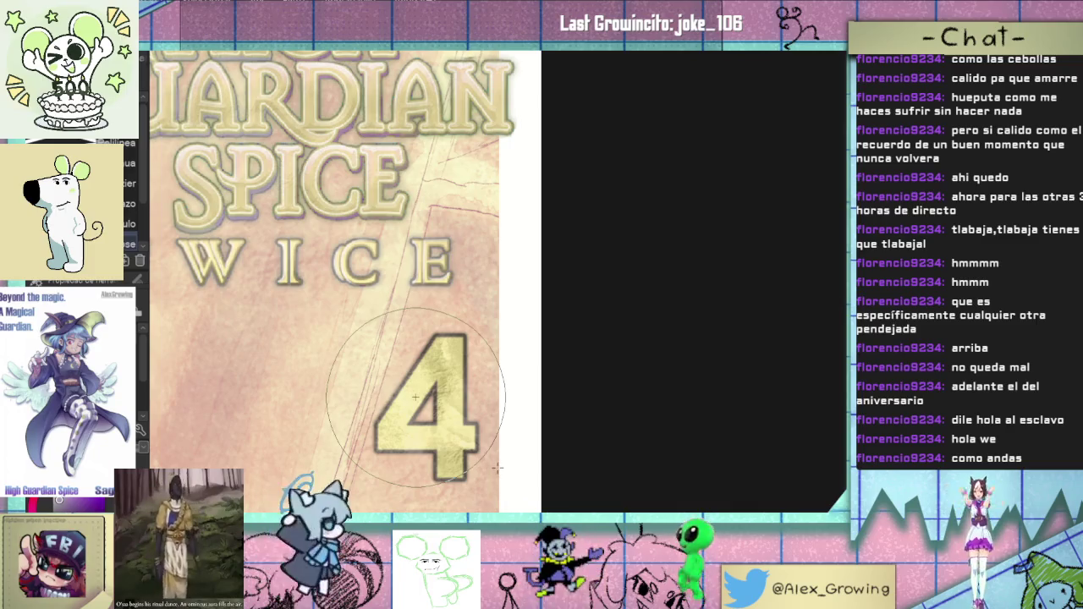
# Step: Fill the circle purple and shift it slightly right behind the 4
pyautogui.hotkey('ctrl', 't')
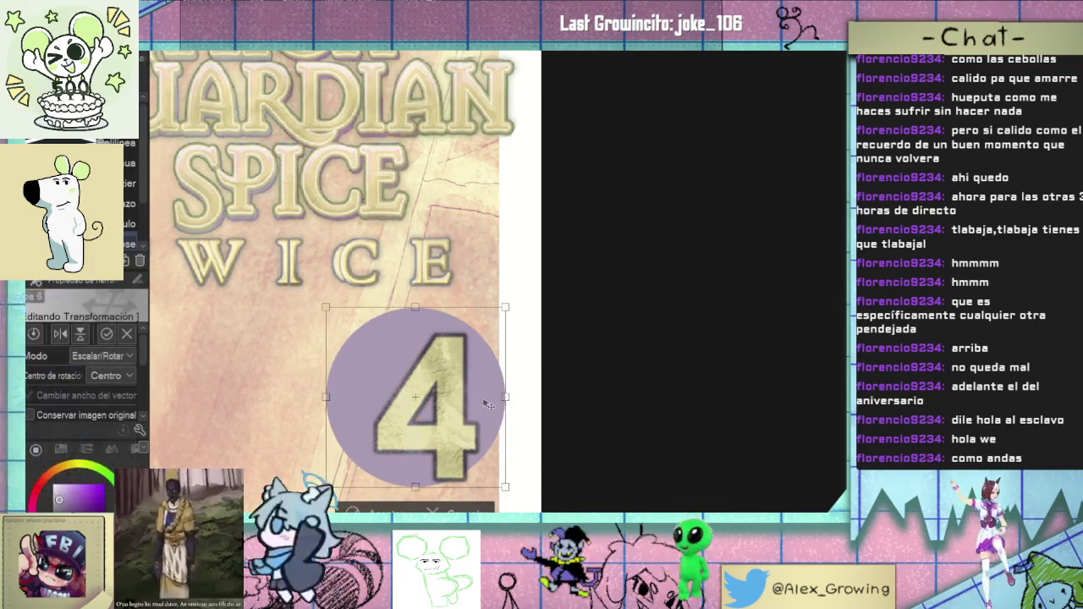
pyautogui.moveTo(506, 410); pyautogui.dragTo(516, 410)
pyautogui.press('Return')
pyautogui.hotkey('ctrl', '0')
pyautogui.scroll(5, 604, 251)
# Step: Nudge the purple circle slightly right and down and accept its position
pyautogui.hotkey('ctrl', 't')
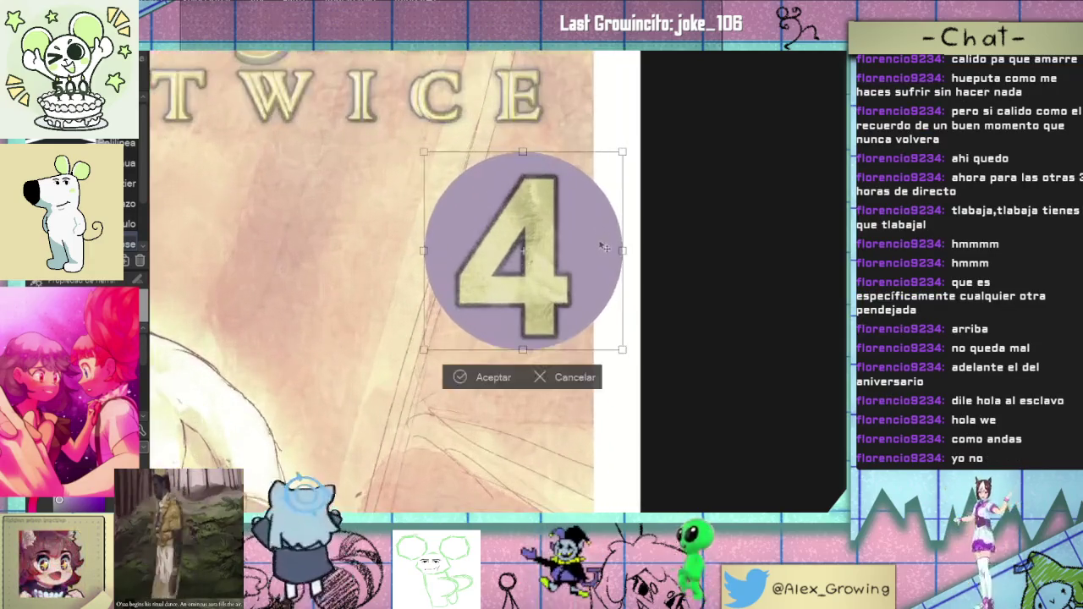
pyautogui.moveTo(604, 252); pyautogui.dragTo(611, 257)
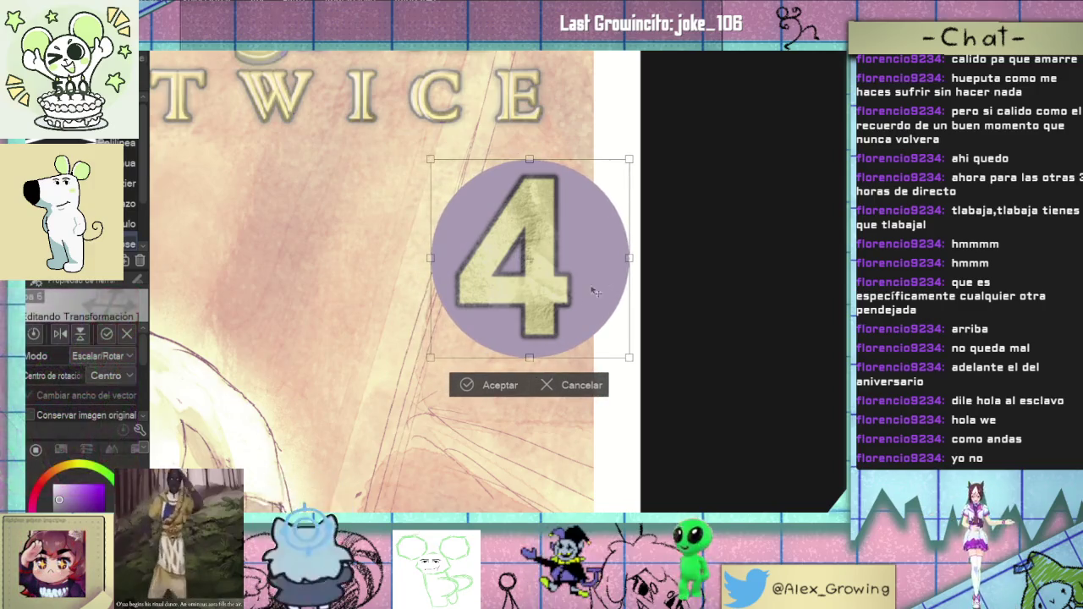
pyautogui.click(504, 386)
pyautogui.hotkey('ctrl', '0')
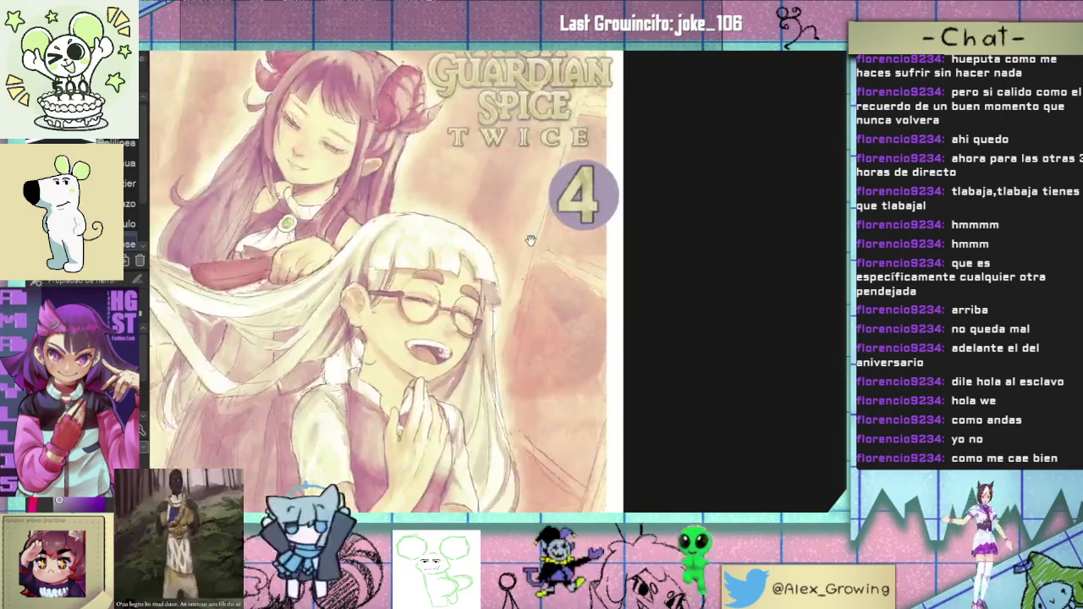
pyautogui.scroll(-2, 560, 187)
pyautogui.scroll(5, 617, 223)
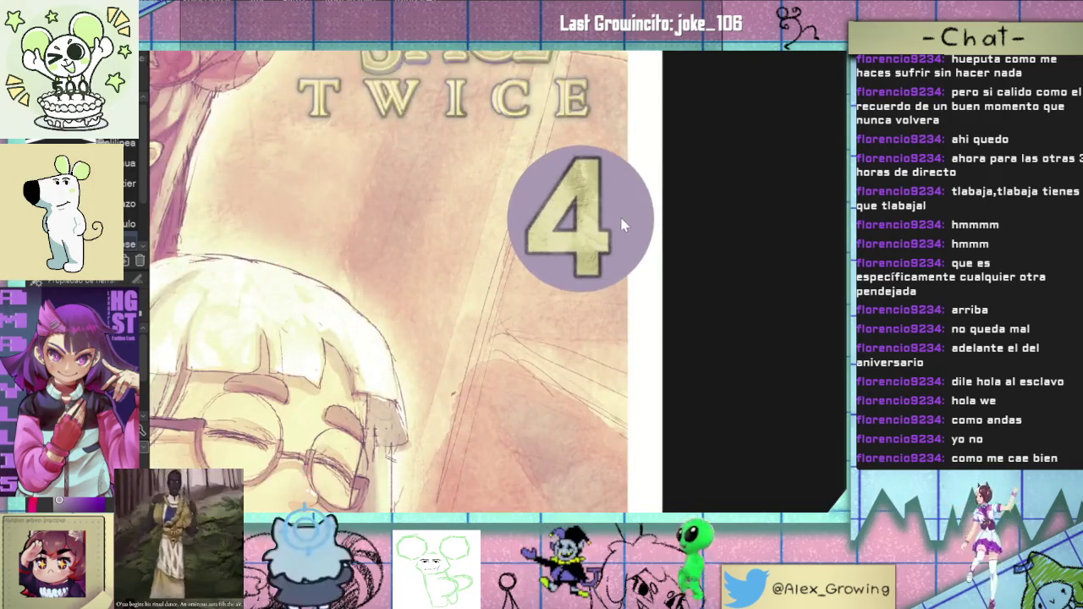
# Step: Nudge the circle slightly left to centre it on the 4, then pick a pale pink colour
pyautogui.hotkey('ctrl', 't')
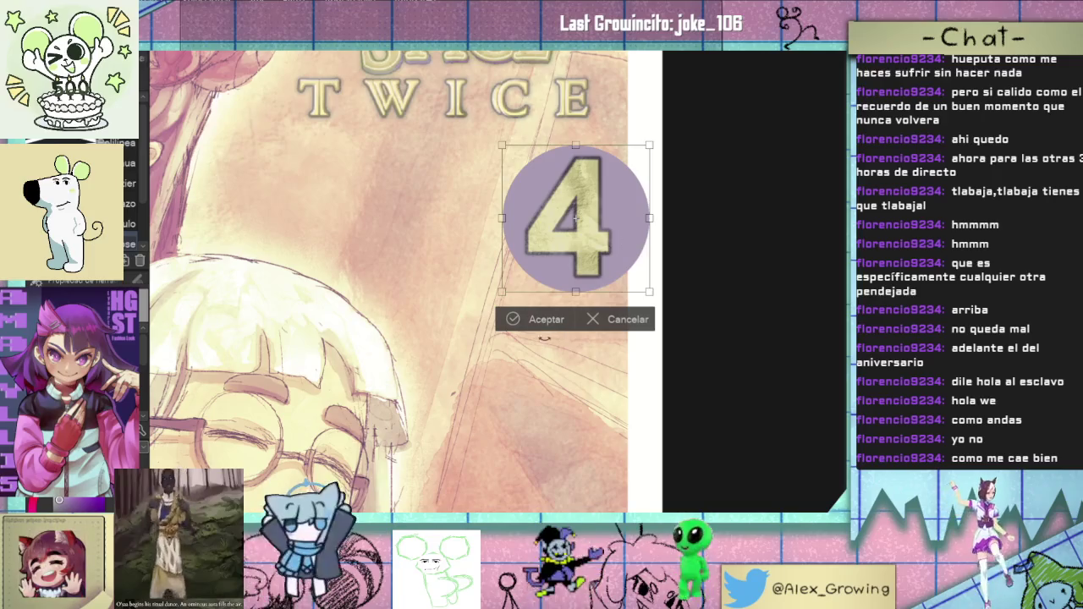
pyautogui.click(540, 319)
pyautogui.hotkey('ctrl', '0')
pyautogui.scroll(-3, 540, 287)
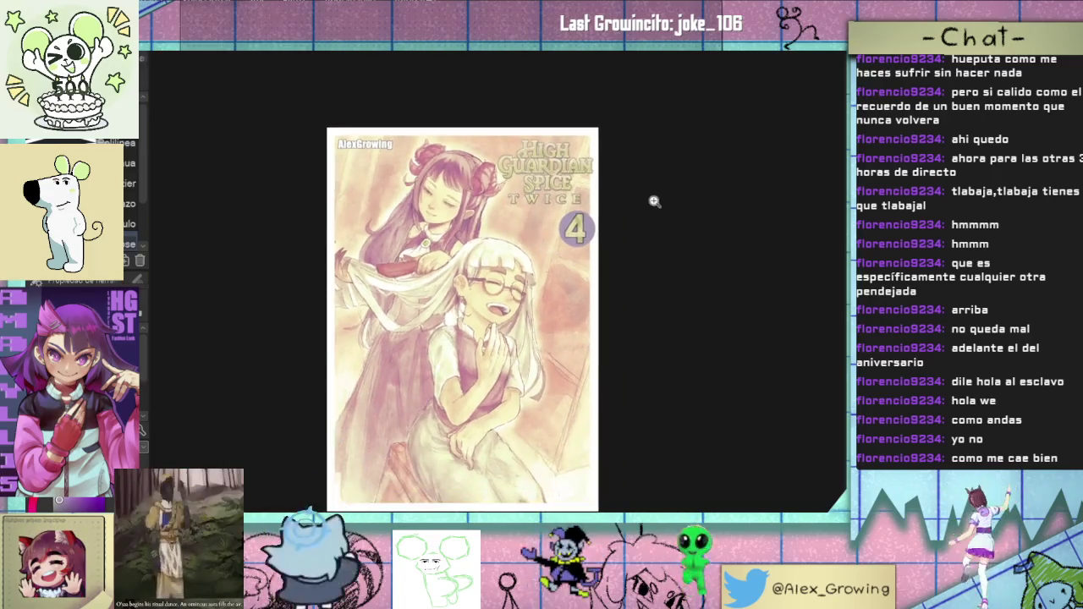
pyautogui.scroll(2, 637, 207)
pyautogui.scroll(3, 611, 203)
pyautogui.hotkey('ctrl', 't')
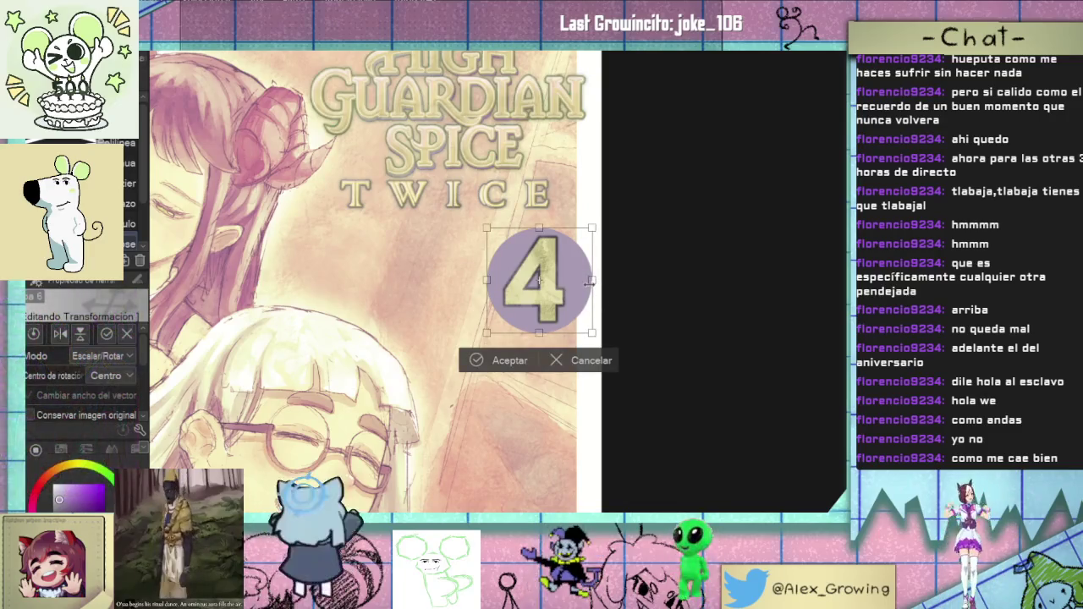
pyautogui.moveTo(583, 290); pyautogui.dragTo(583, 291)
pyautogui.click(510, 370)
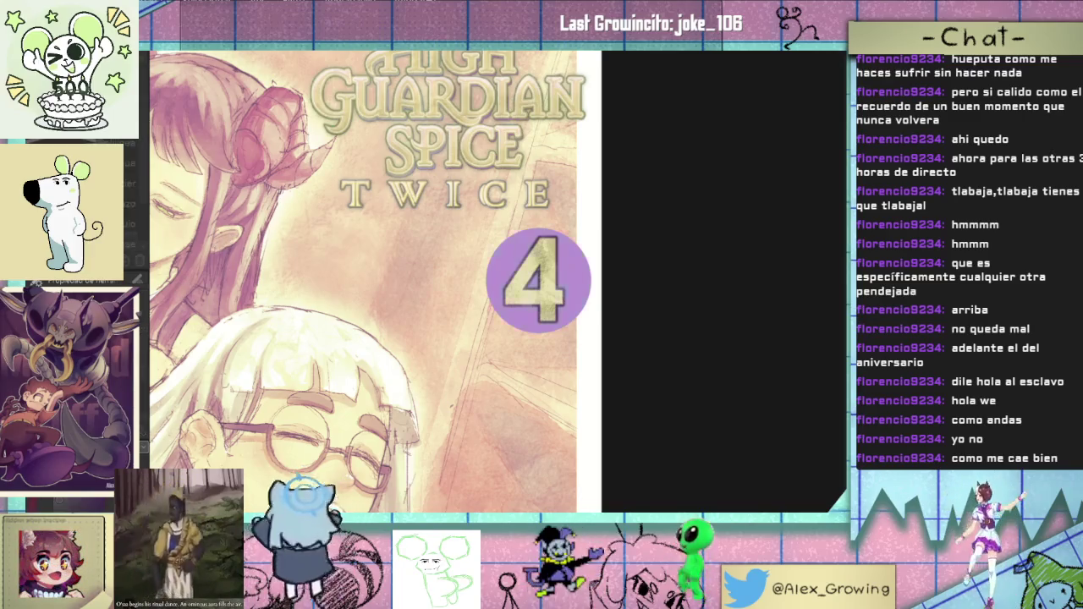
pyautogui.click(100, 376)
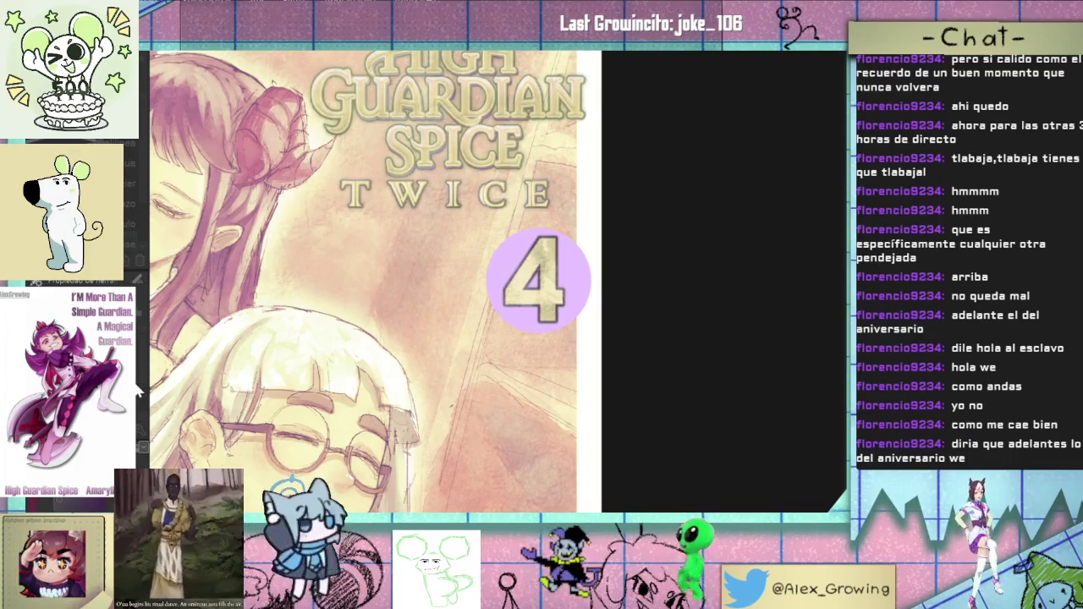
# Step: Make the circle behind the 4 pale white, then readjust and confirm the badge's position
pyautogui.hotkey('ctrl', 'z')
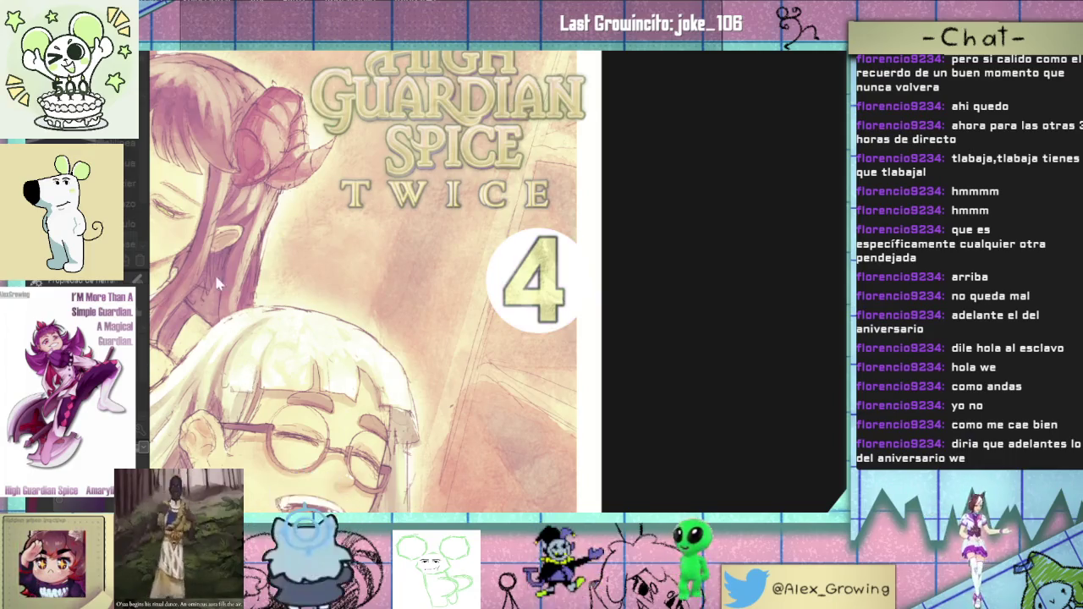
pyautogui.hotkey('ctrl', '0')
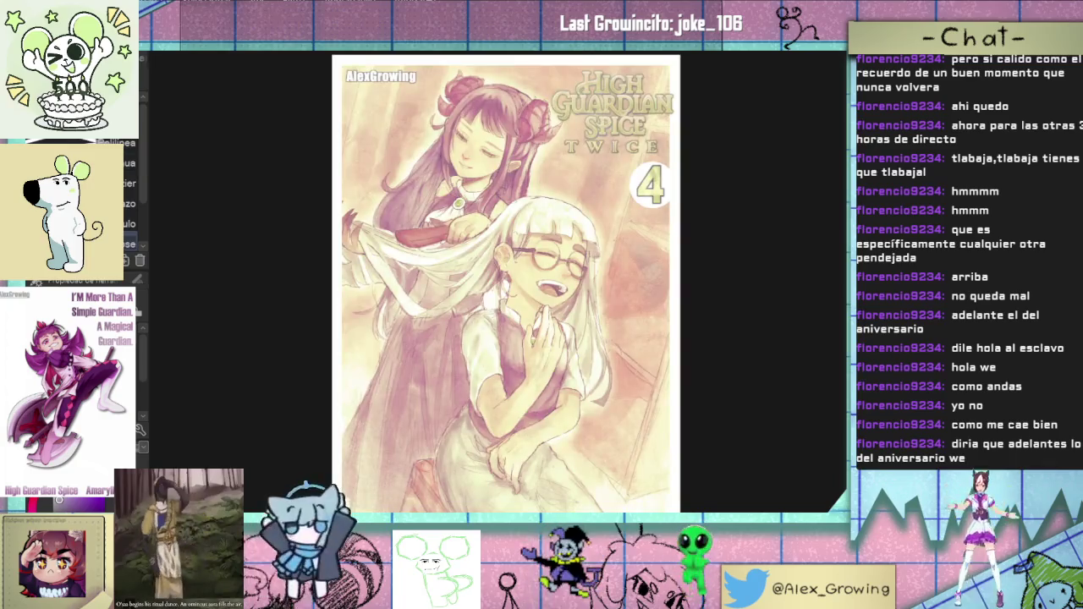
pyautogui.hotkey('ctrl', 't')
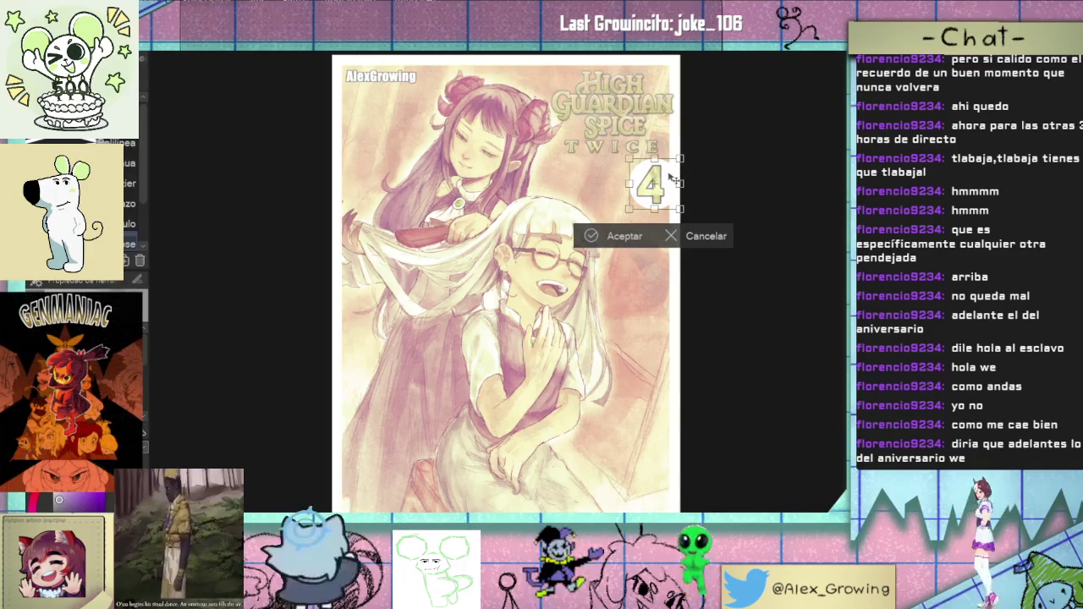
pyautogui.click(615, 237)
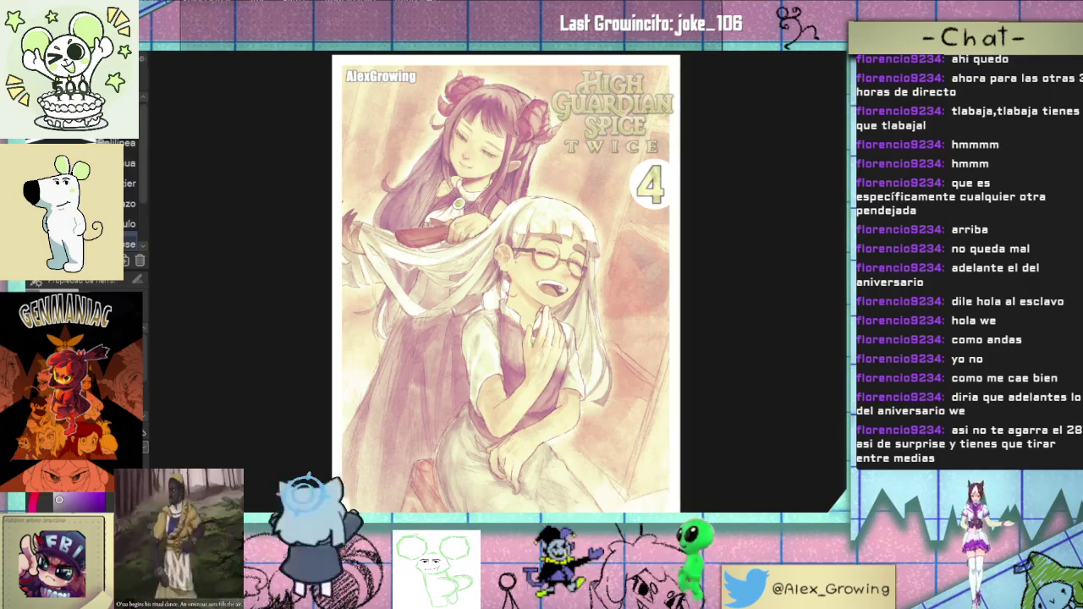
pyautogui.hotkey('ctrl', 'z')
pyautogui.hotkey('ctrl', 'y')
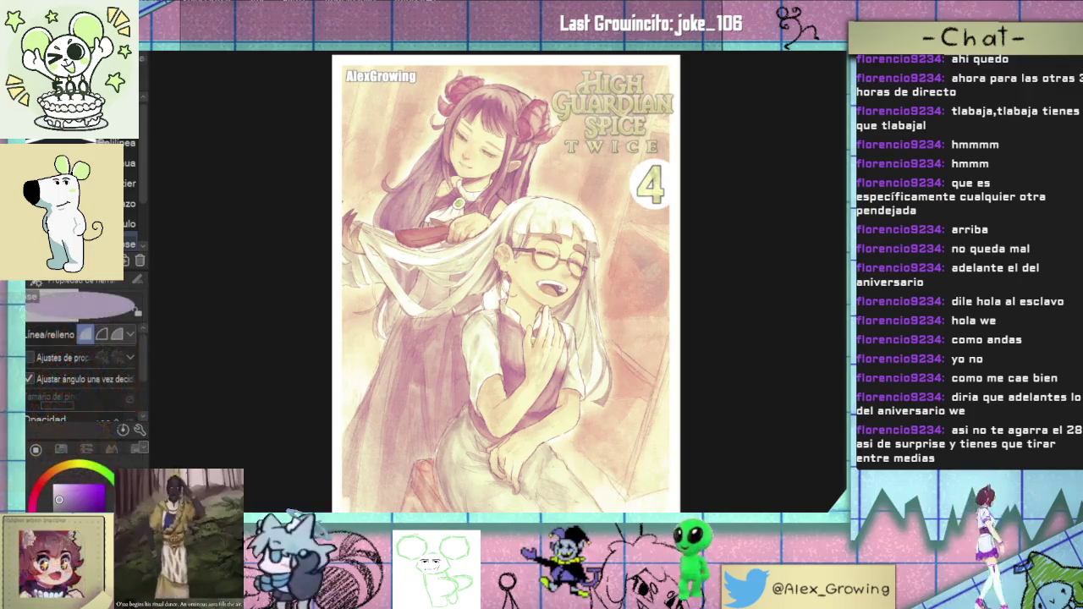